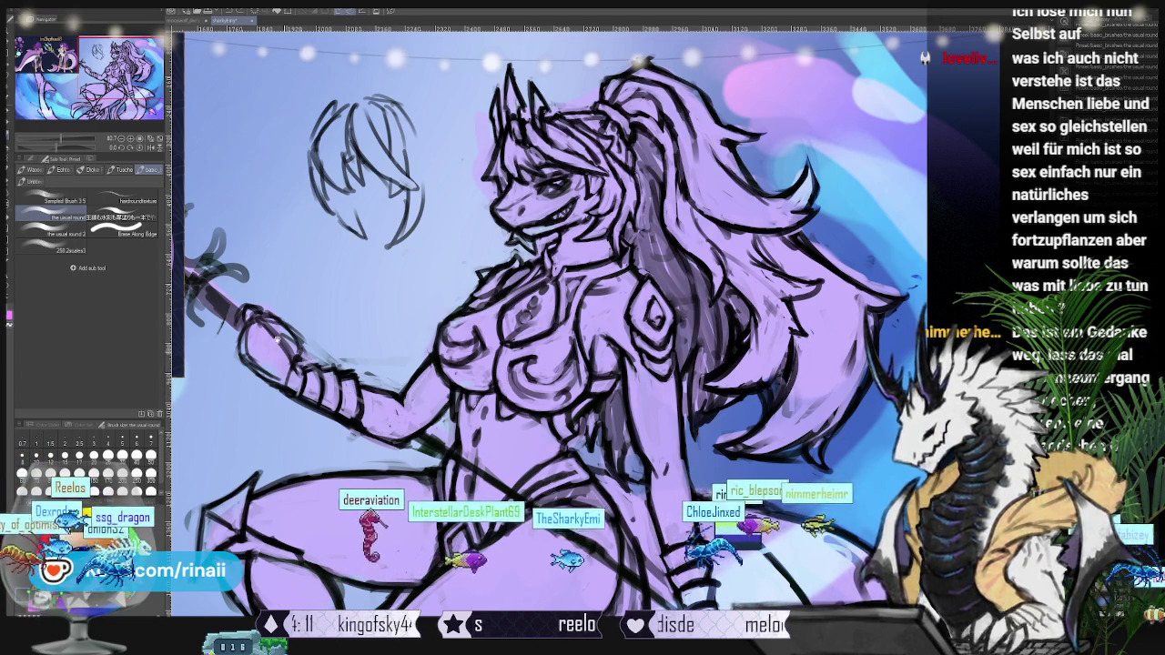
- Frame the trident and gripping hand, then switch to the freehand Lasso selection
drag(392, 438, 565, 273)
scroll(546, 318, down, 2)
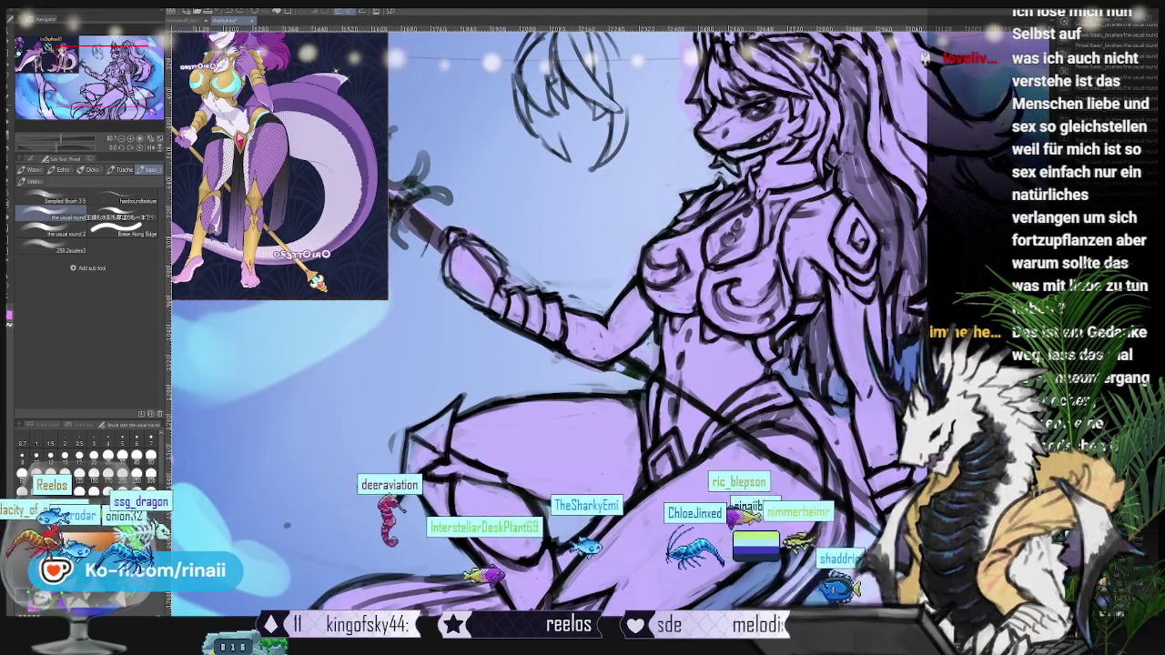
scroll(607, 308, up, 2)
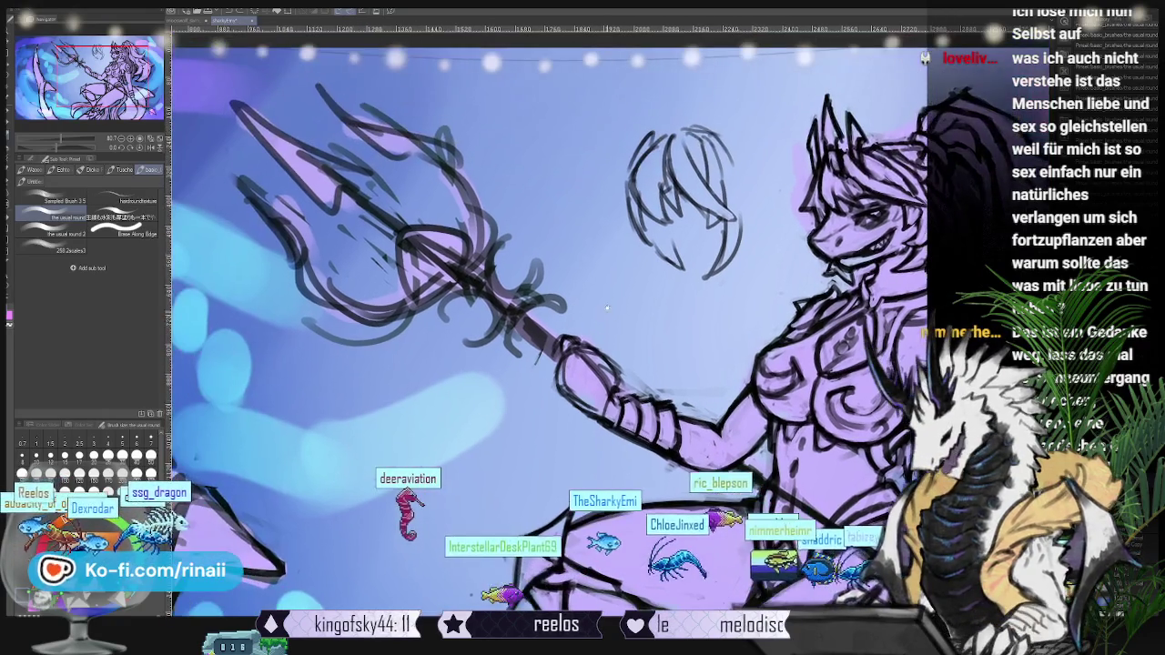
key(m)
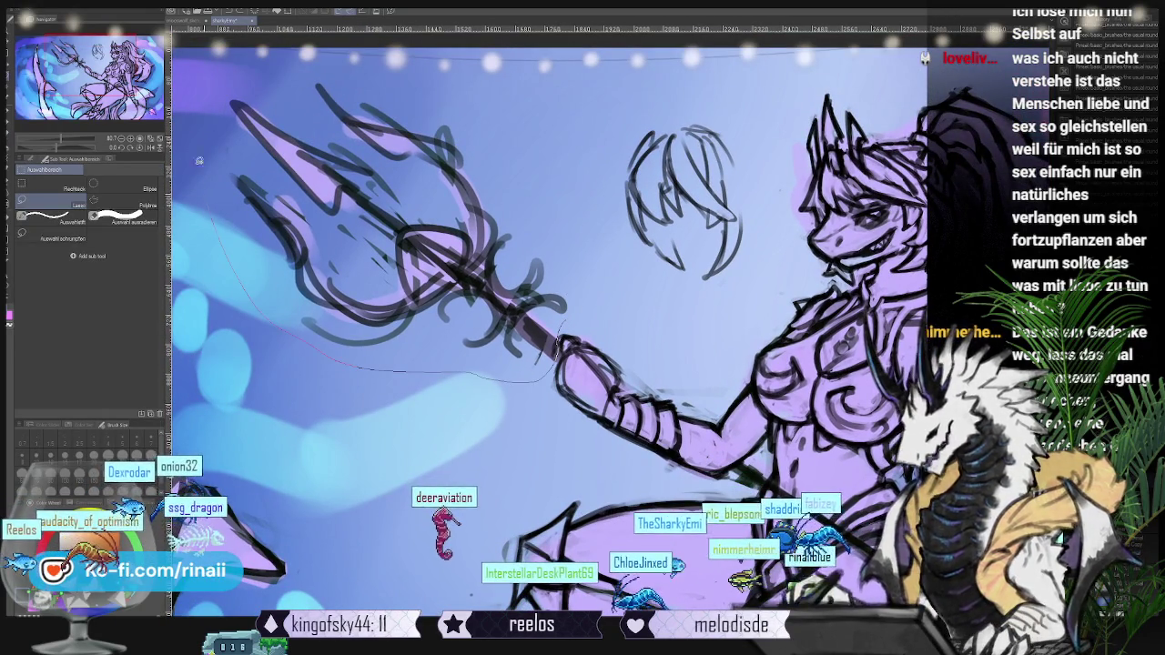
- Lasso-select the trident from its prongs down the staff to the lower tip past the legs
drag(586, 299, 477, 298)
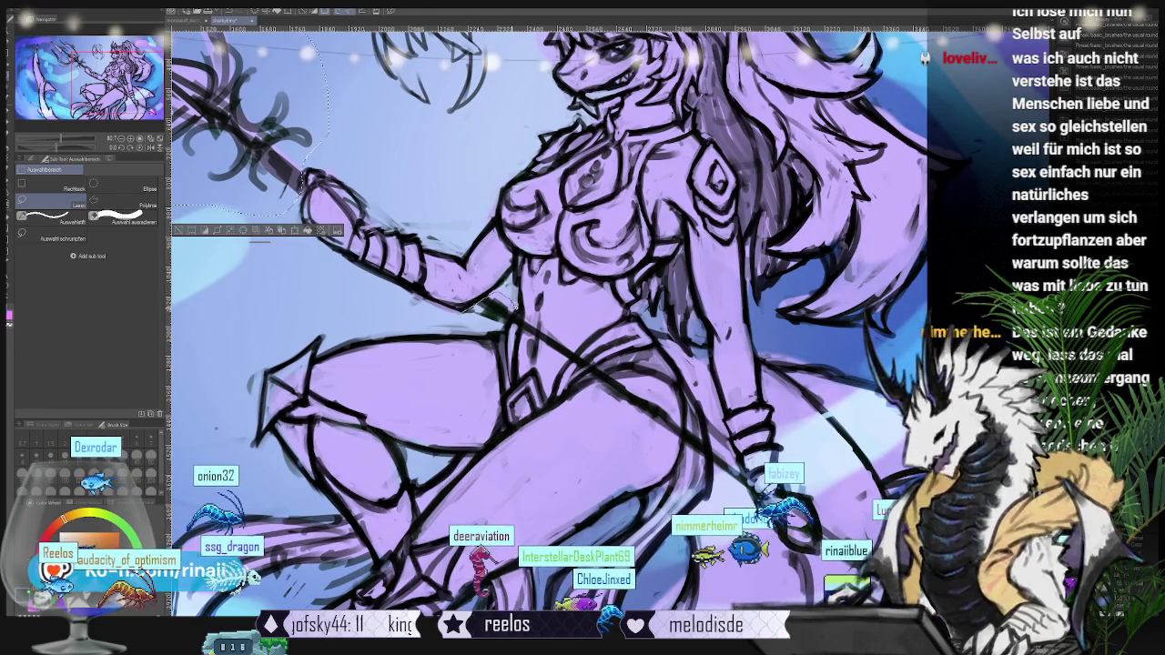
drag(499, 314, 510, 320)
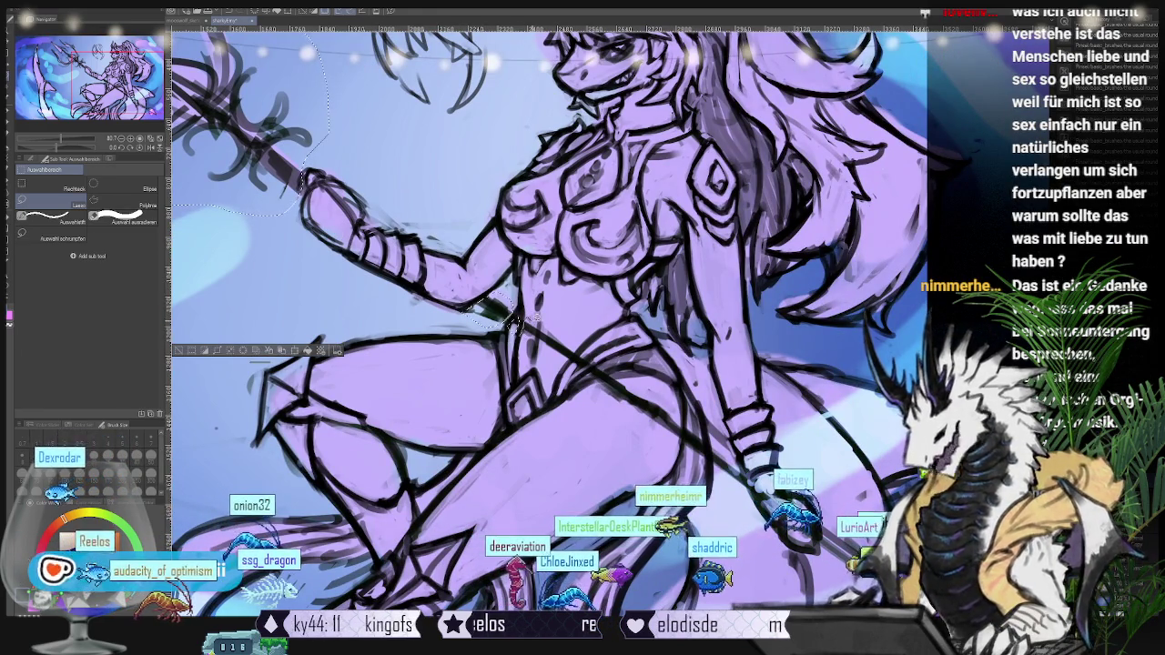
drag(515, 321, 521, 329)
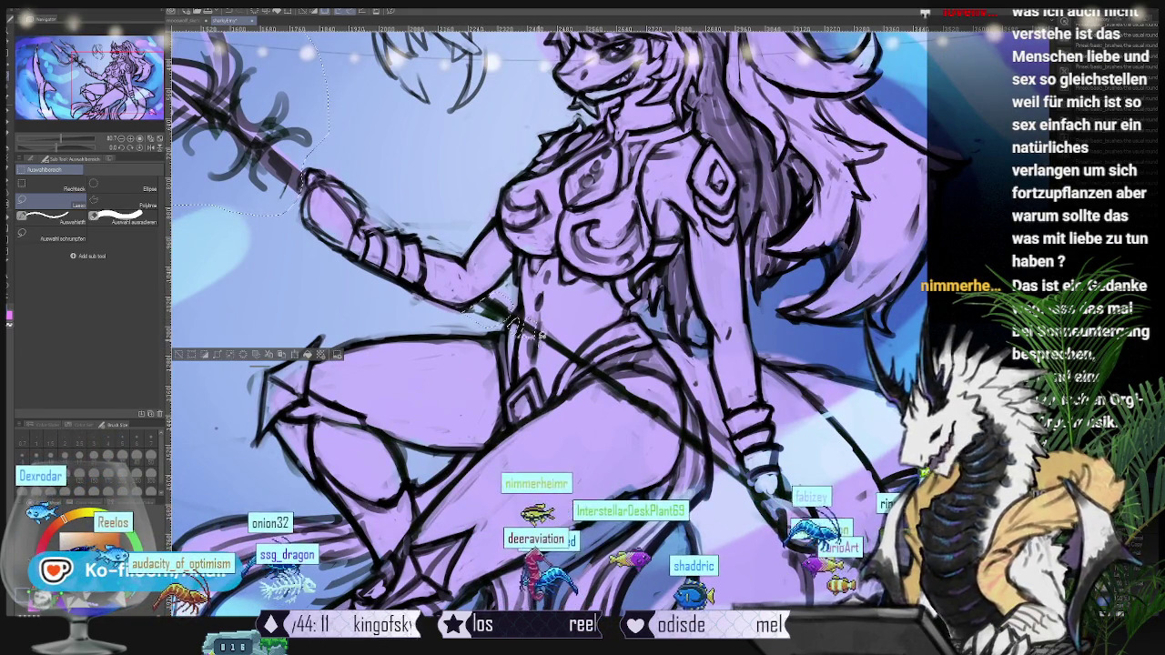
mouse_move(521, 329)
mouse_down()
mouse_move(601, 371)
mouse_move(592, 382)
mouse_up()
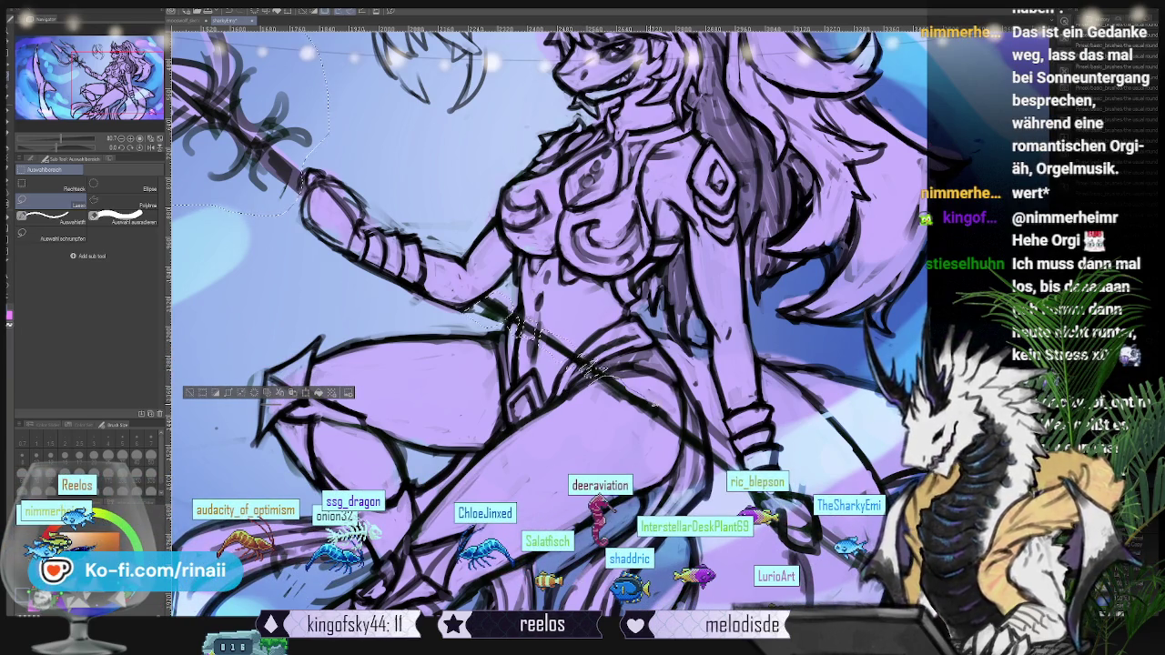
mouse_move(684, 433)
mouse_down()
mouse_move(681, 422)
mouse_move(555, 407)
mouse_move(572, 401)
mouse_move(540, 441)
mouse_move(555, 480)
mouse_up()
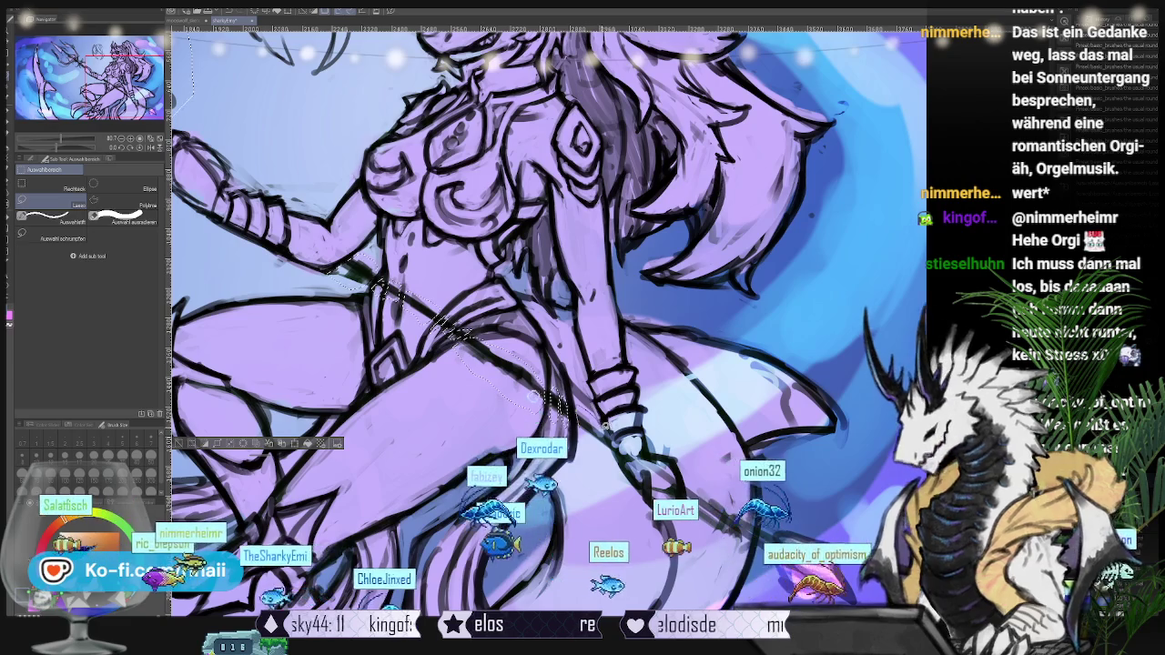
scroll(510, 319, down, 2)
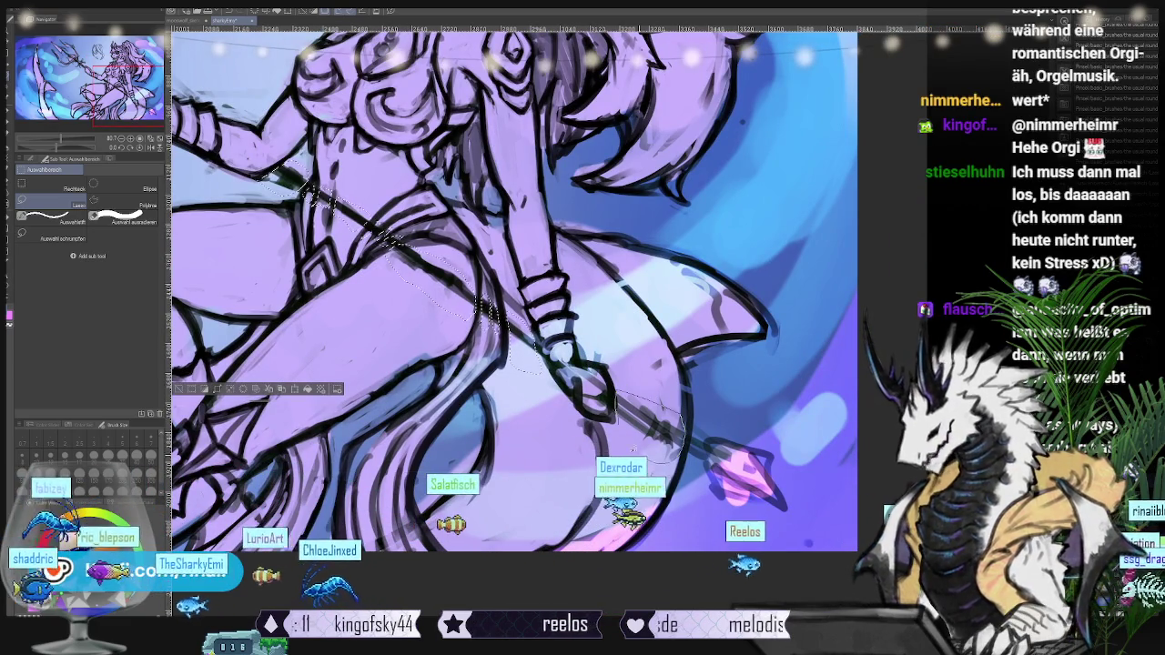
drag(679, 409, 702, 423)
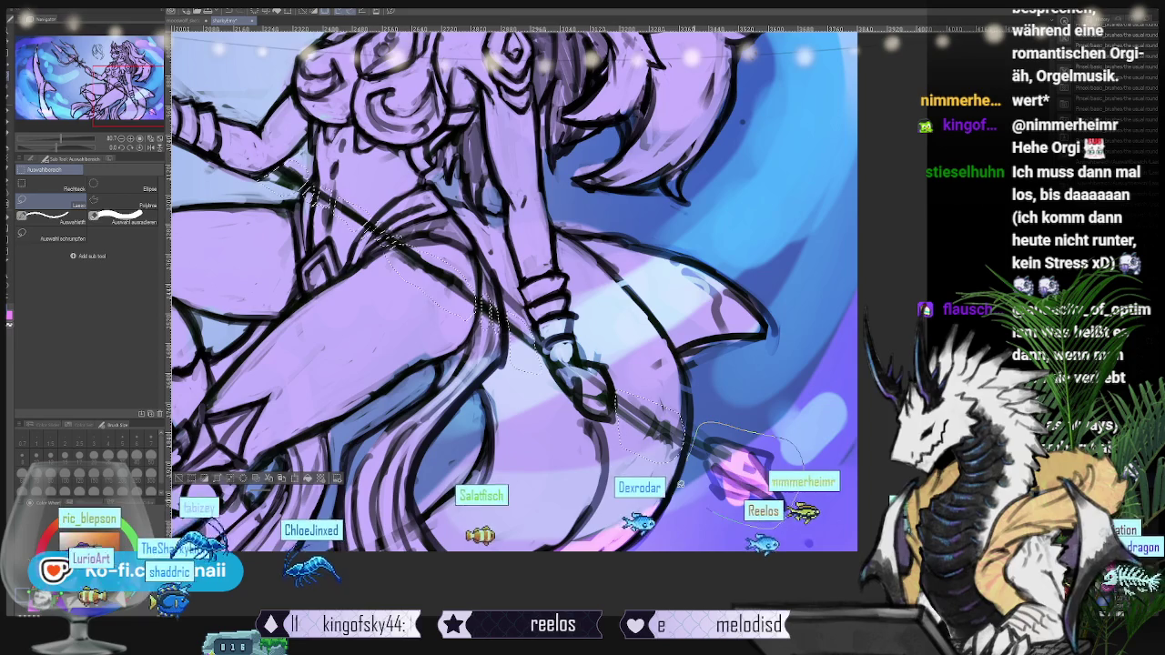
scroll(608, 387, up, 5)
scroll(638, 400, up, 5)
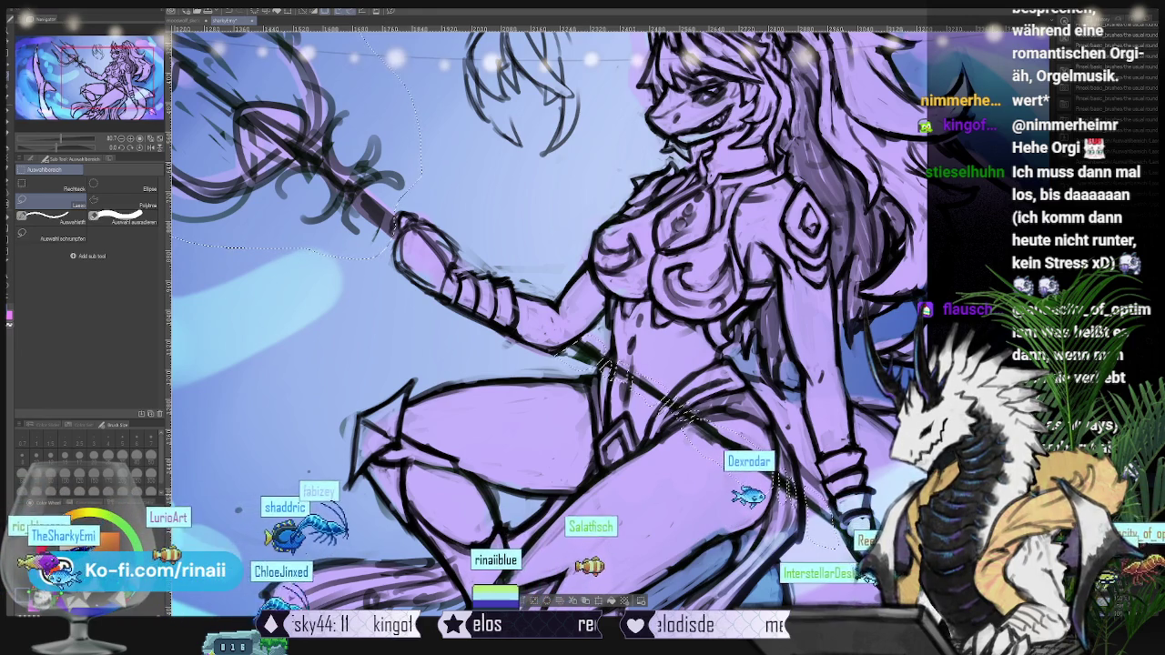
- Delete the selected staff strokes and clear the selection
key(Delete)
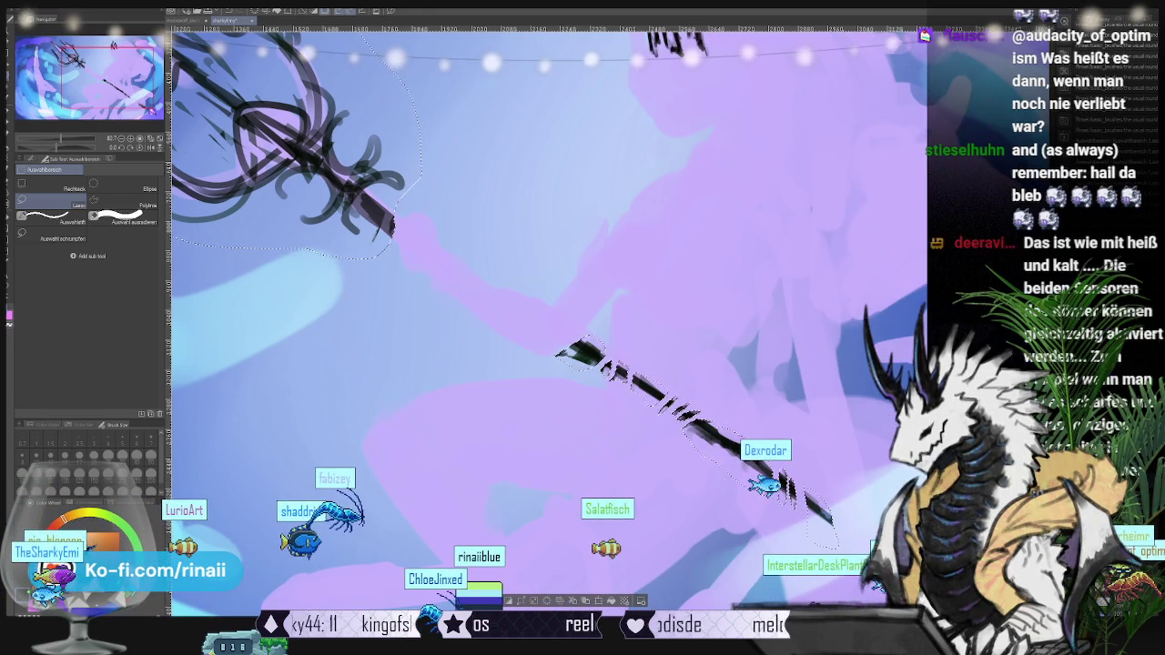
key(ctrl+d)
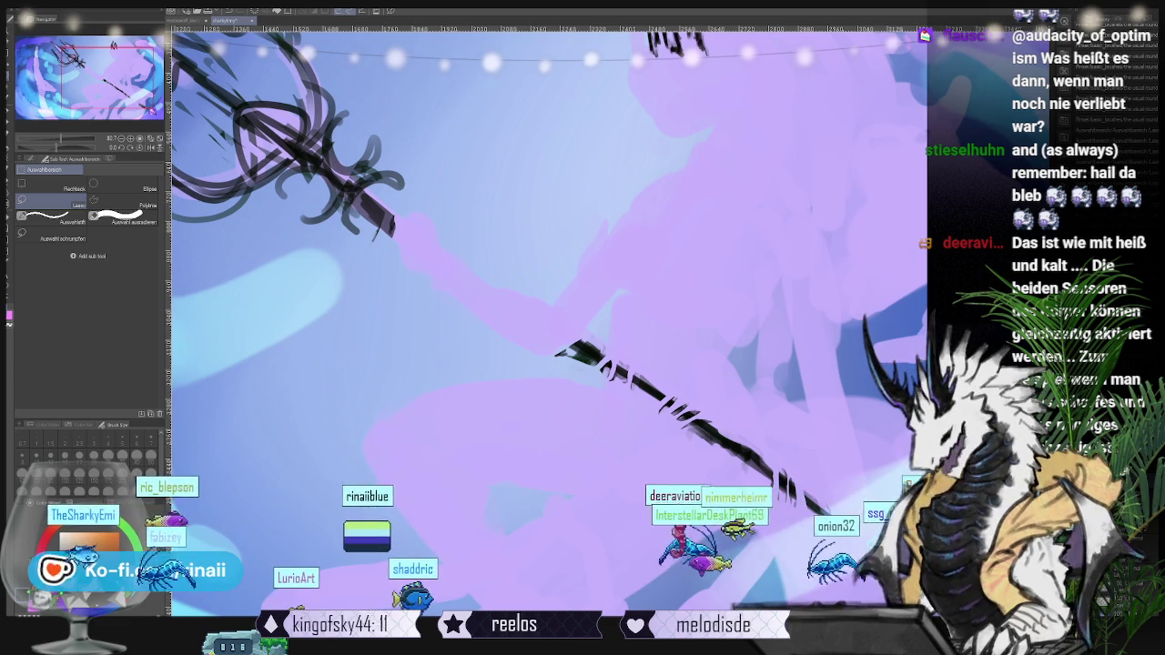
scroll(519, 438, down, 2)
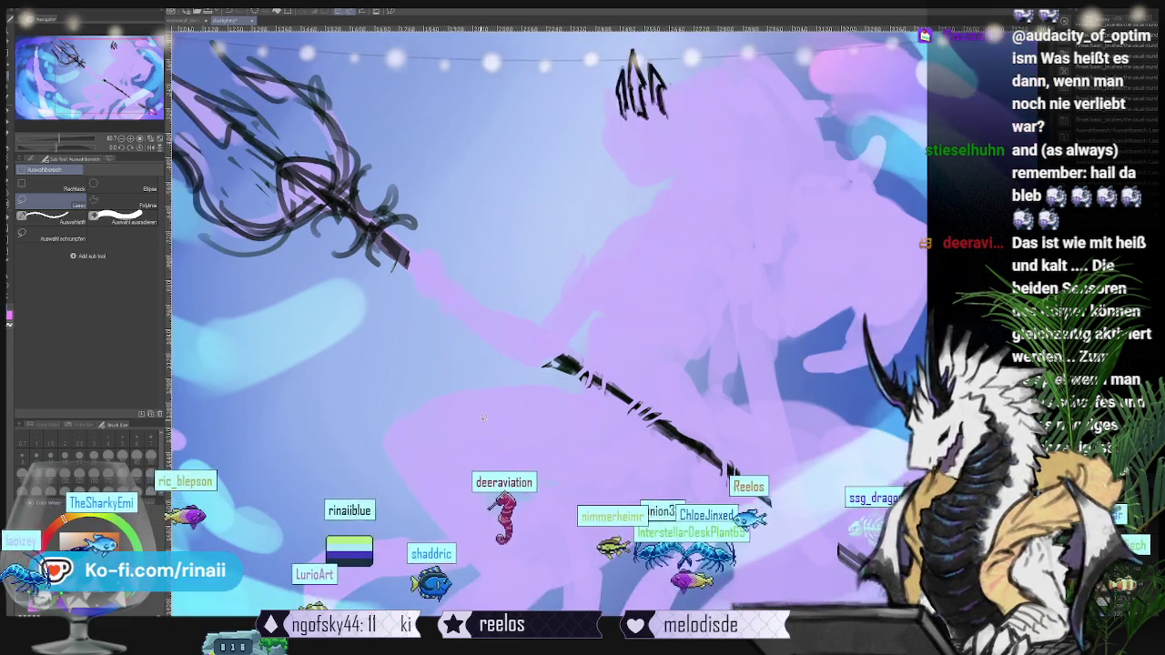
scroll(520, 438, down, 2)
scroll(520, 399, up, 1)
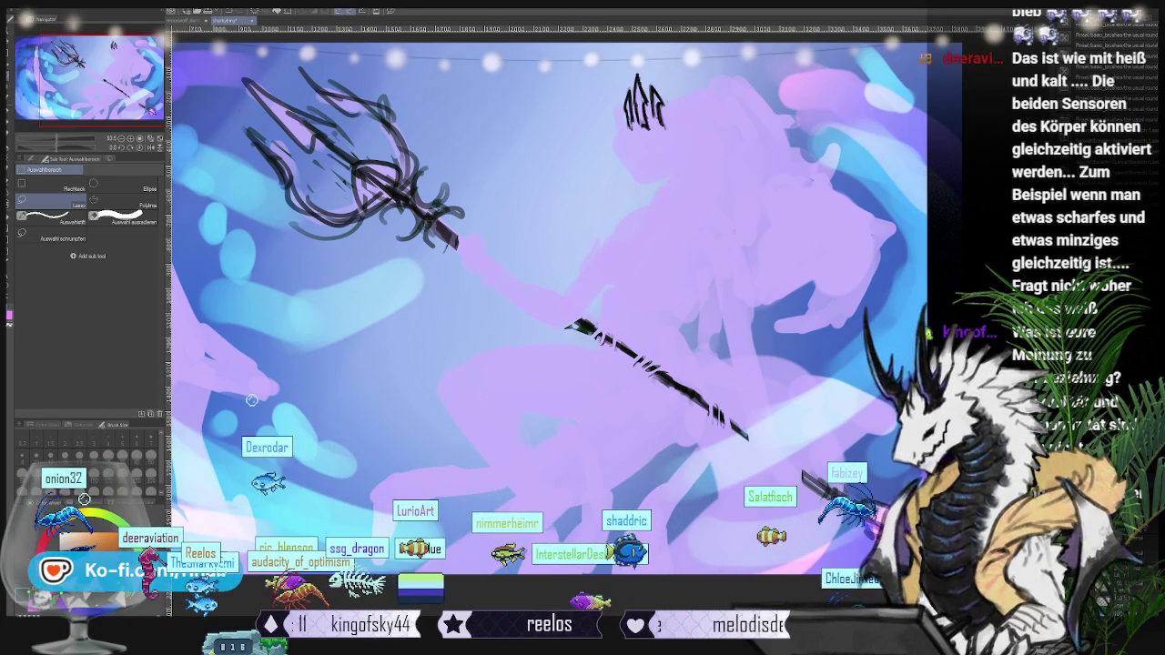
- Compare the trident strokes with undo and redo, reframe the figure, and switch to the Brush
key(ctrl+z)
key(ctrl+y)
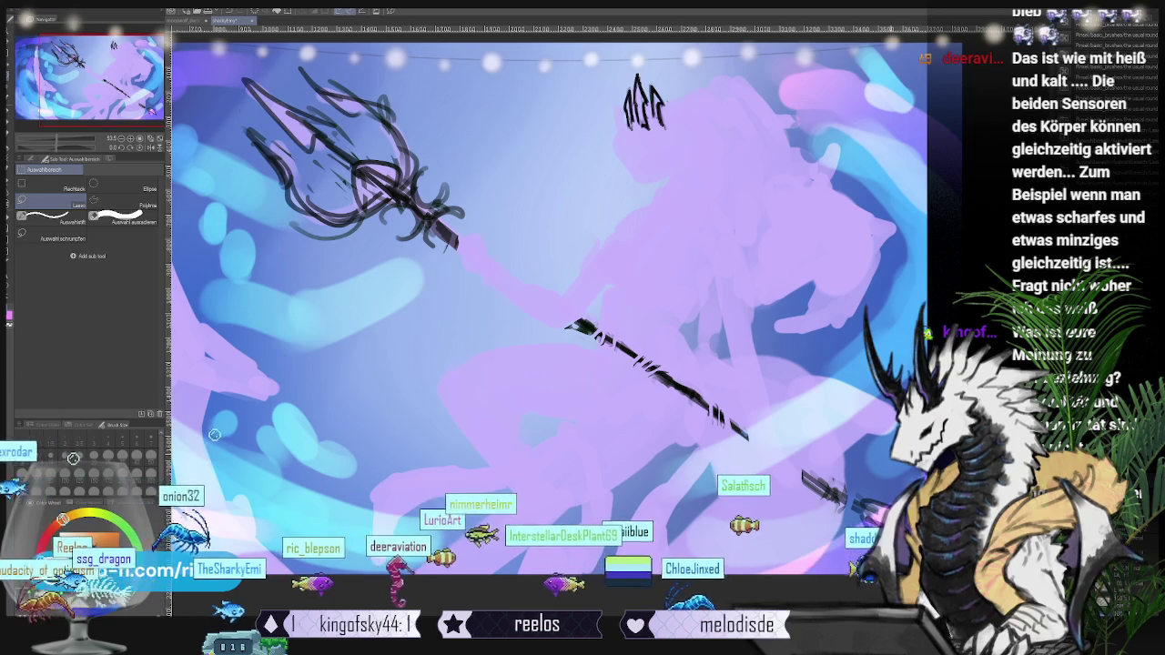
drag(727, 452, 659, 428)
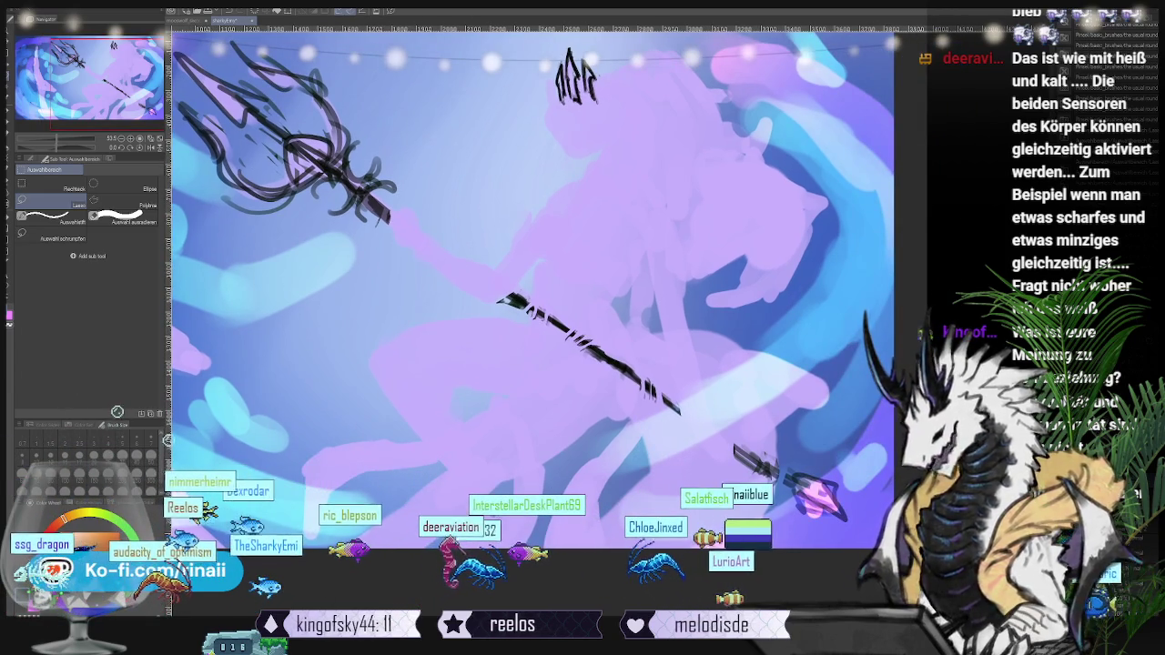
key(ctrl+z)
key(ctrl+y)
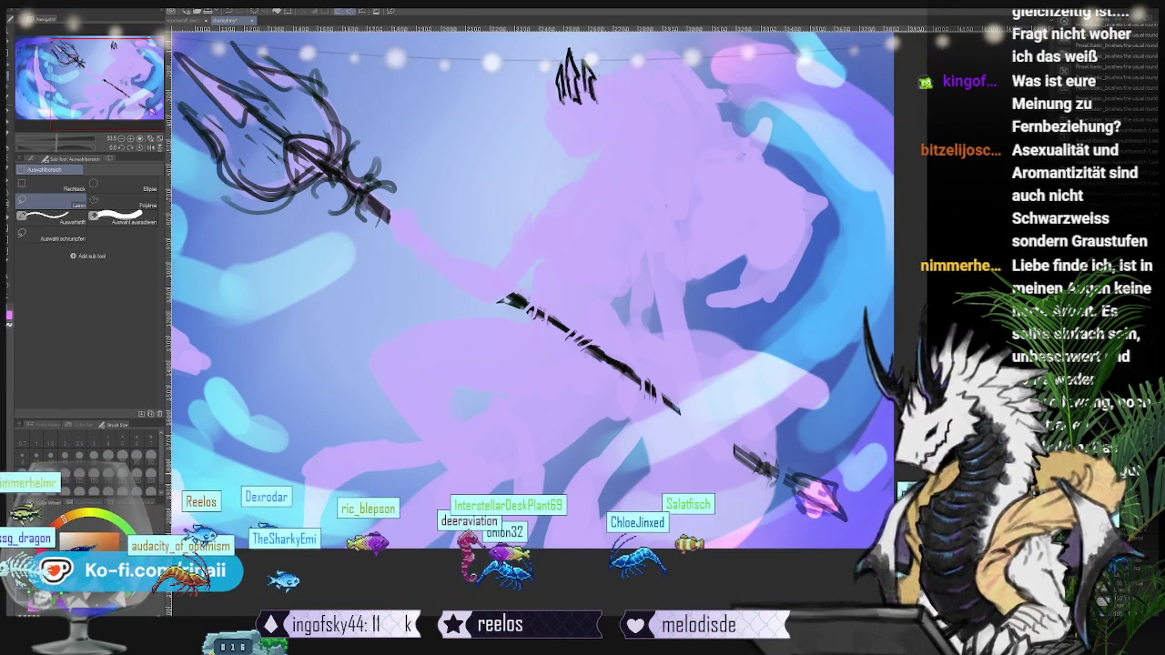
key(b)
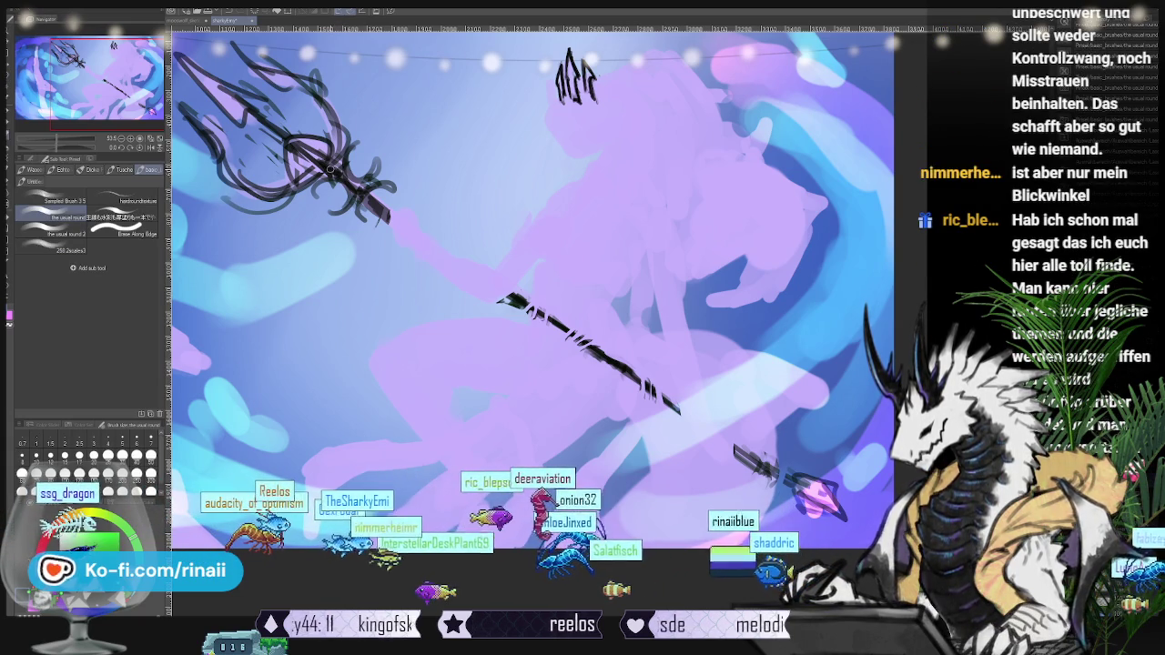
- Shift-drag one straight black line from the trident head to the spear tip at lower right
drag(797, 483, 291, 143)
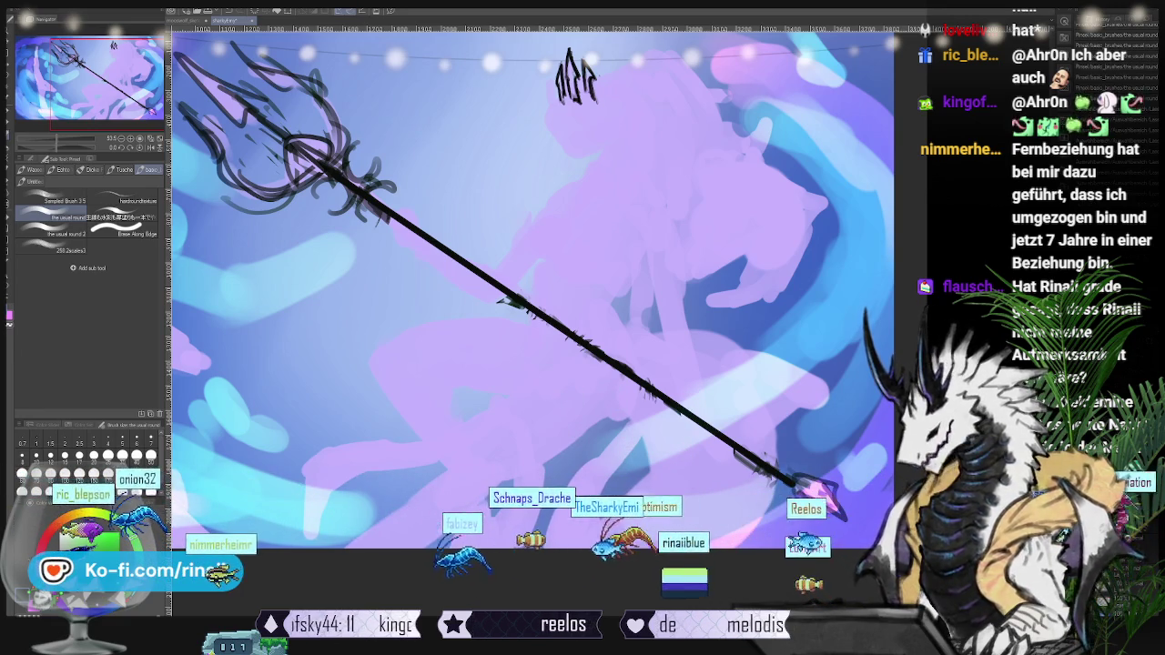
scroll(636, 278, down, 1)
scroll(636, 277, down, 1)
scroll(646, 310, down, 1)
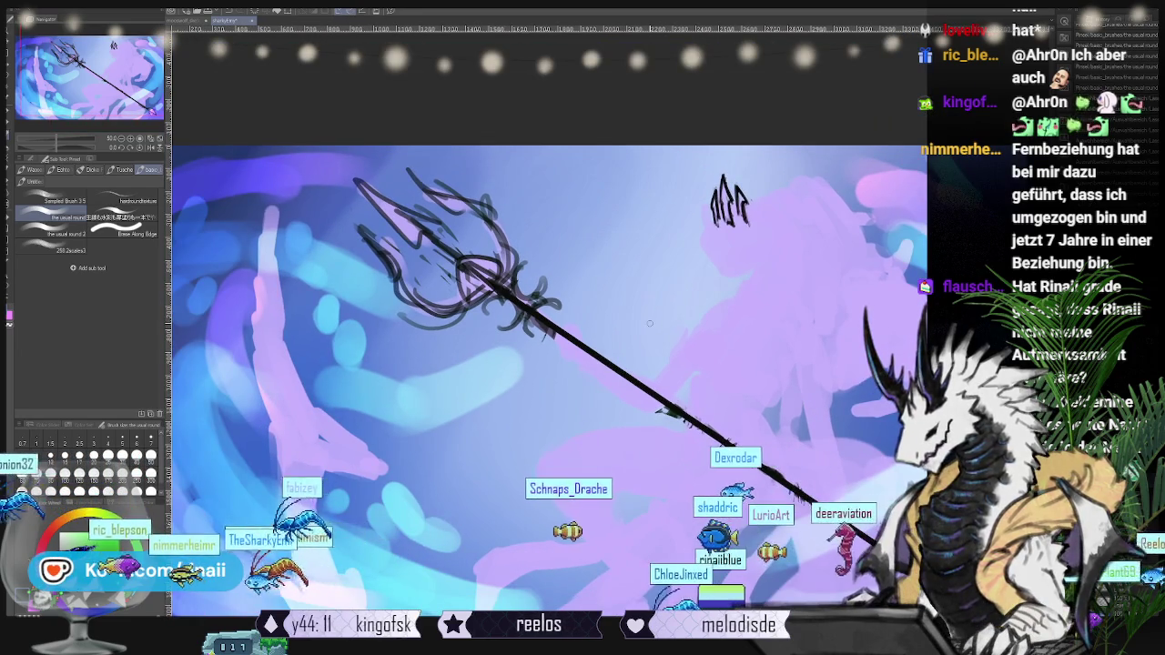
key(j)
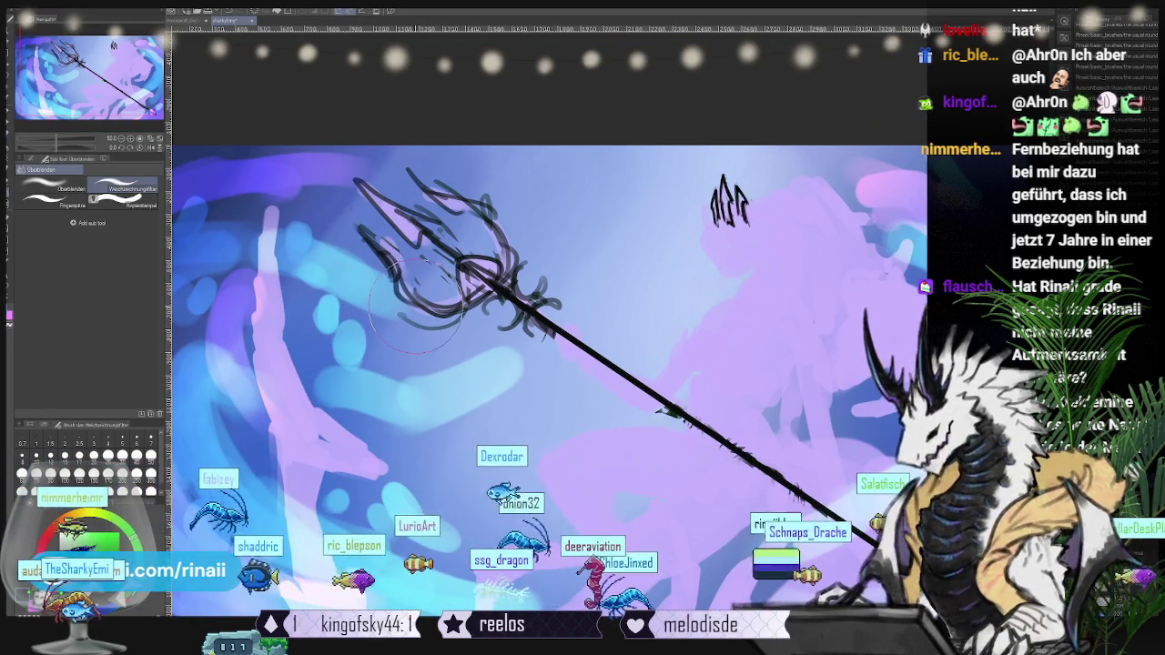
key(j)
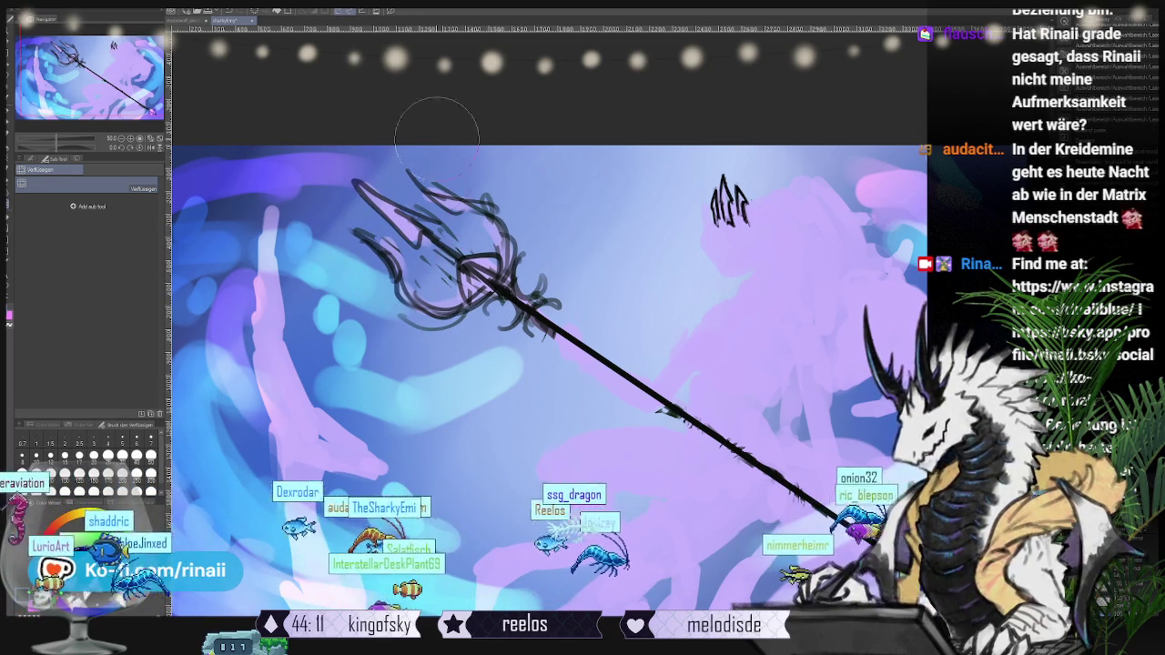
key(e)
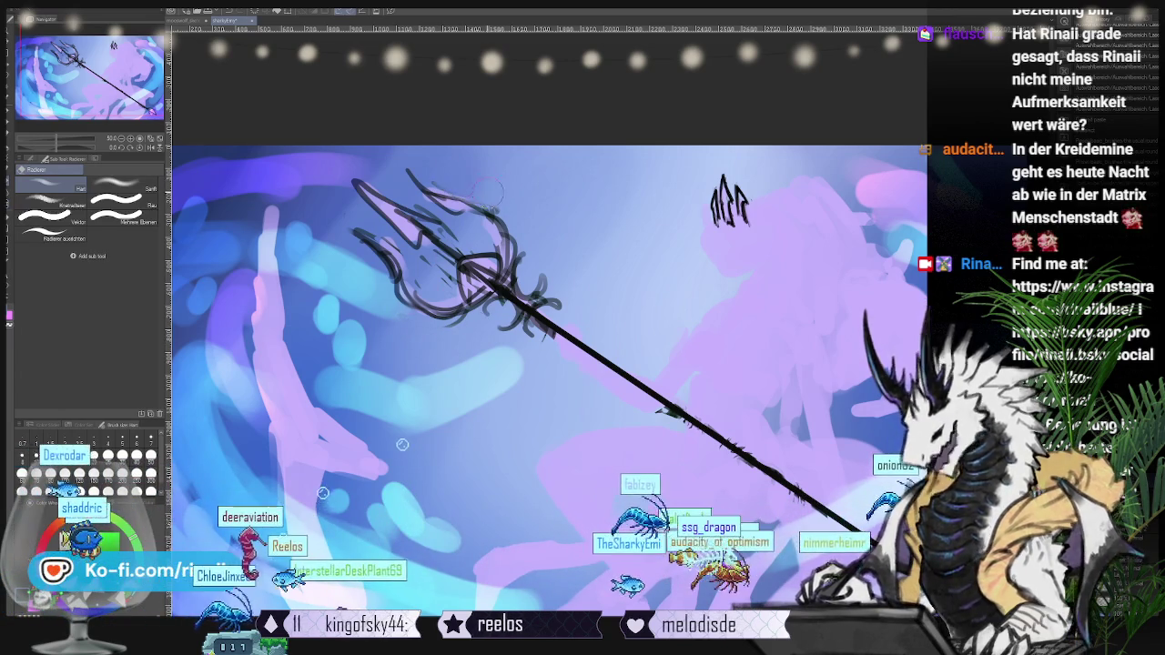
key(b)
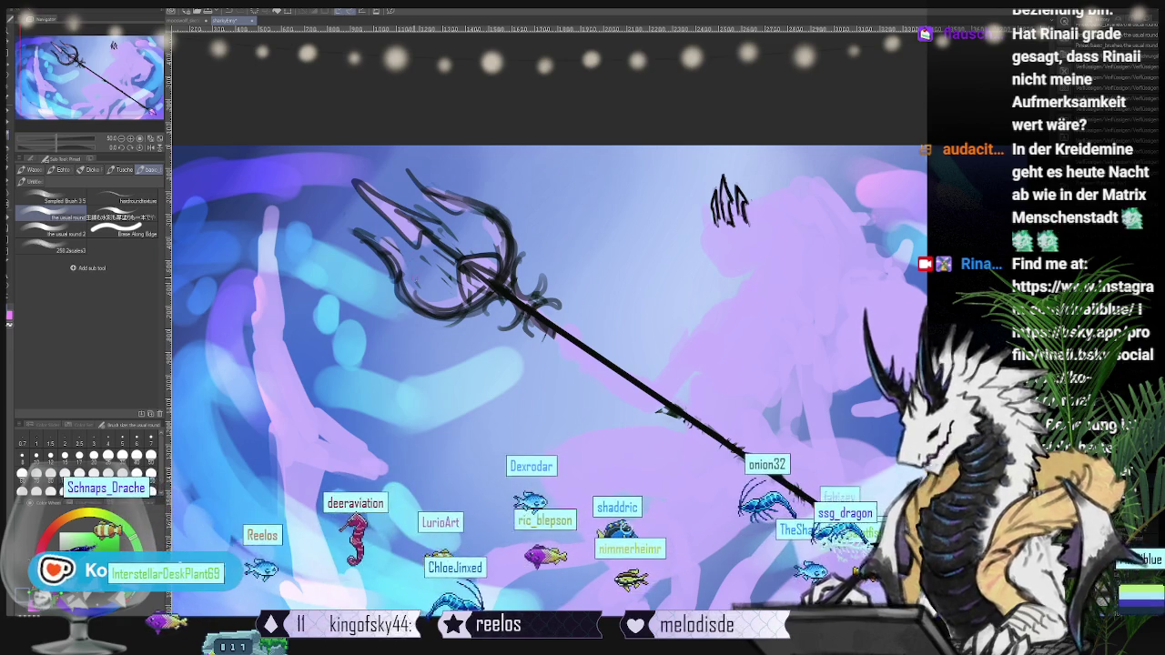
drag(535, 486, 417, 403)
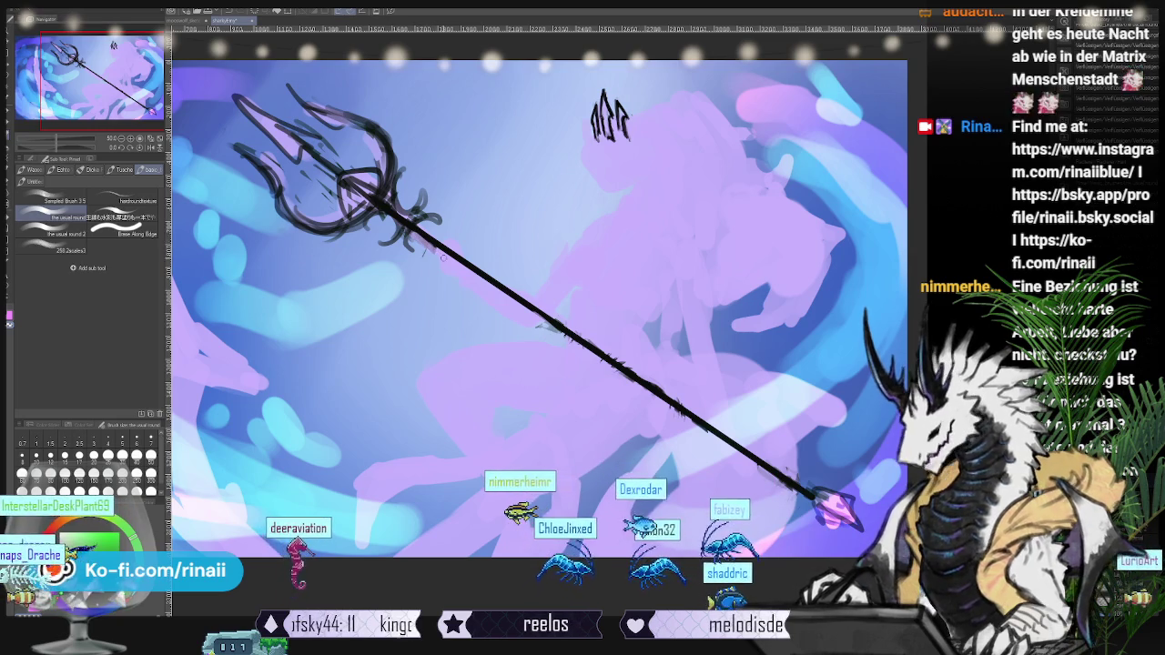
- Pan the view to the canvas top, then reframe it on the trident
drag(546, 319, 610, 405)
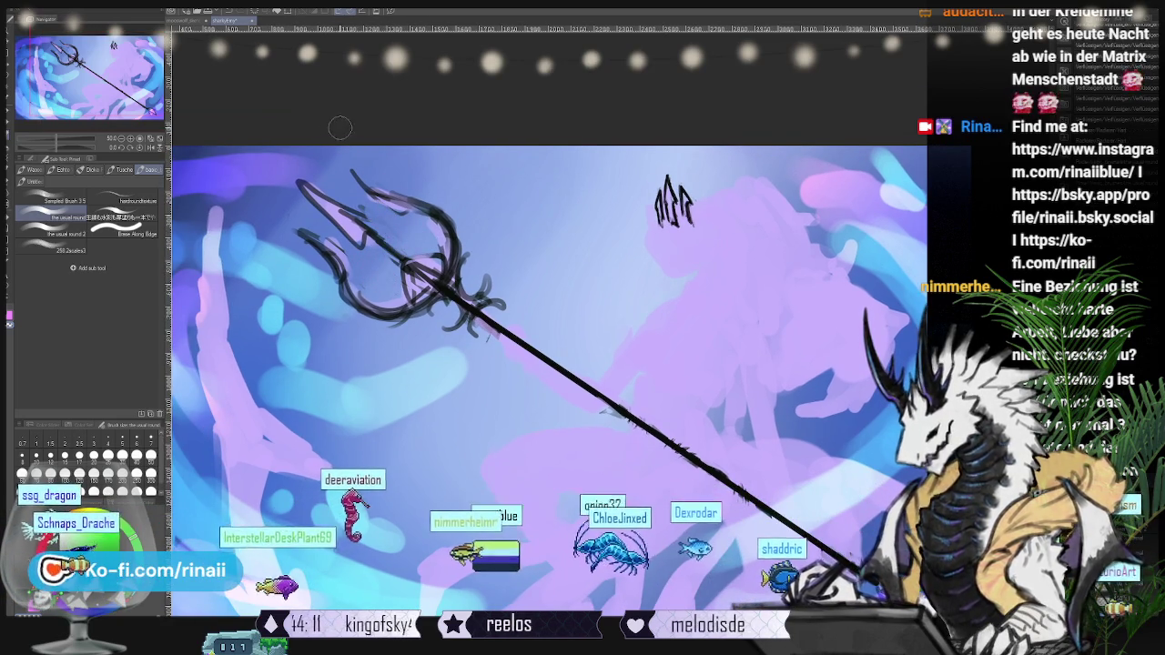
drag(402, 329, 414, 253)
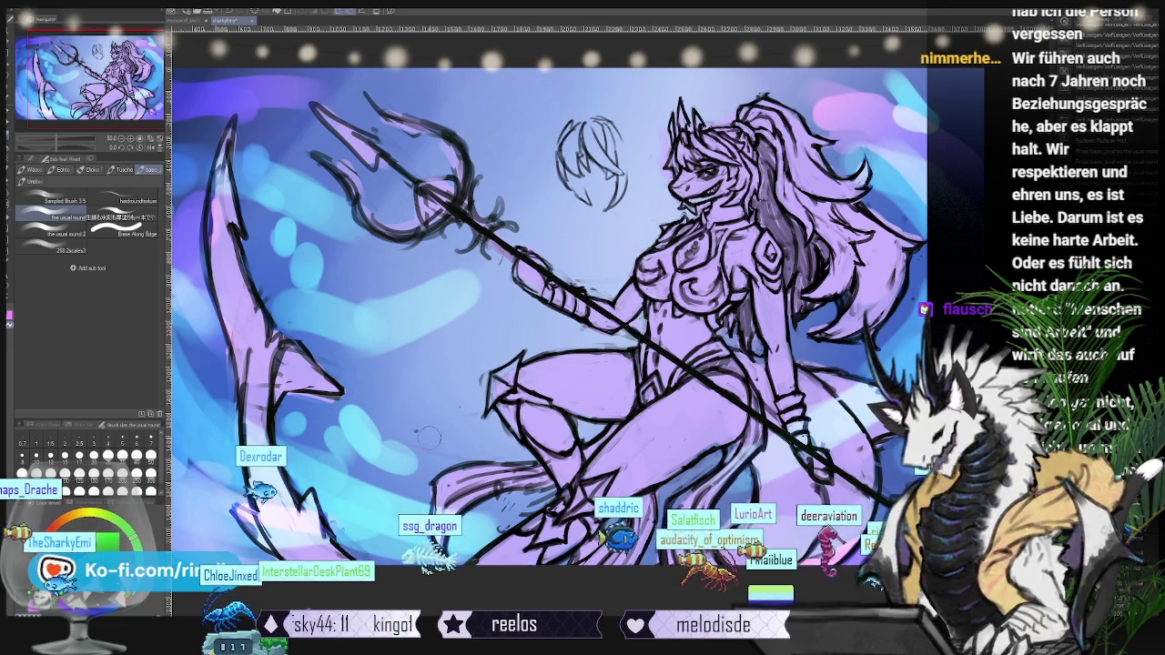
scroll(499, 291, down, 2)
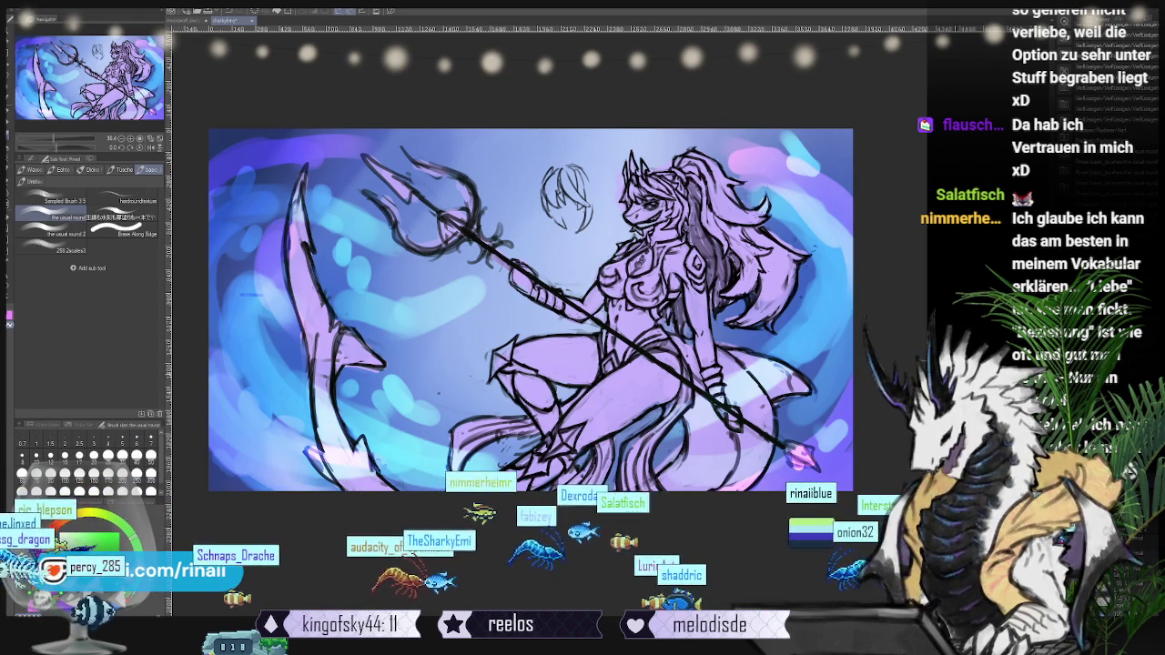
- Zoom the canvas view while refining the colours and the trident's pink tip
scroll(598, 319, up, 2)
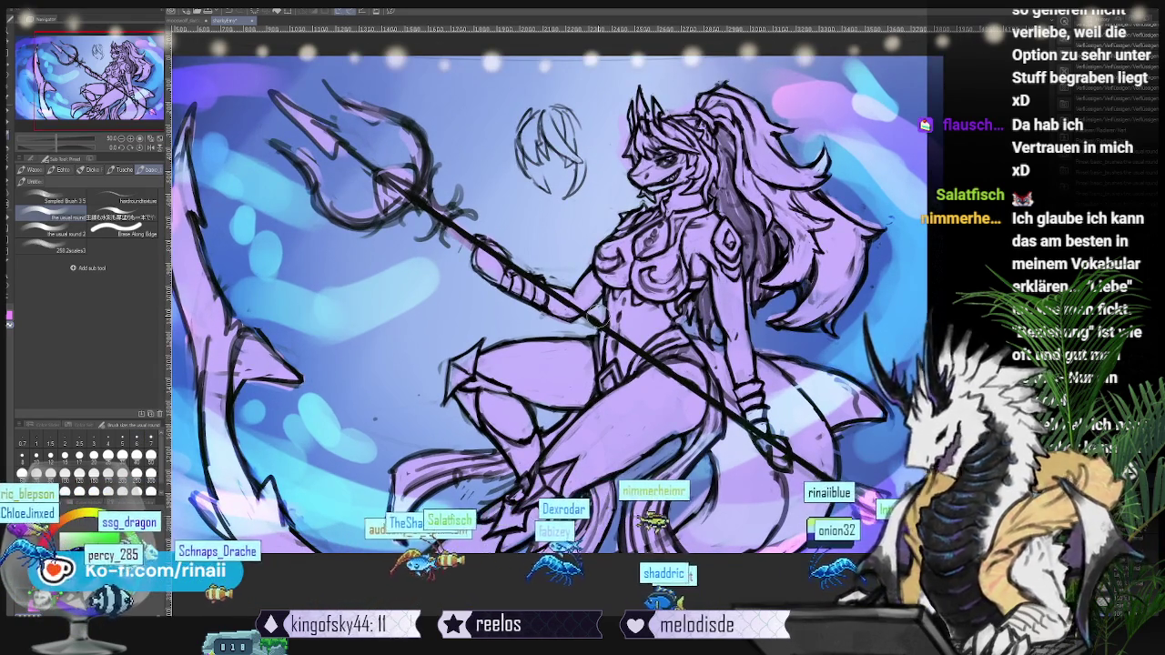
- Zoom into the lower right and undo the trident shaft crossing the legs and tail
scroll(597, 317, up, 1)
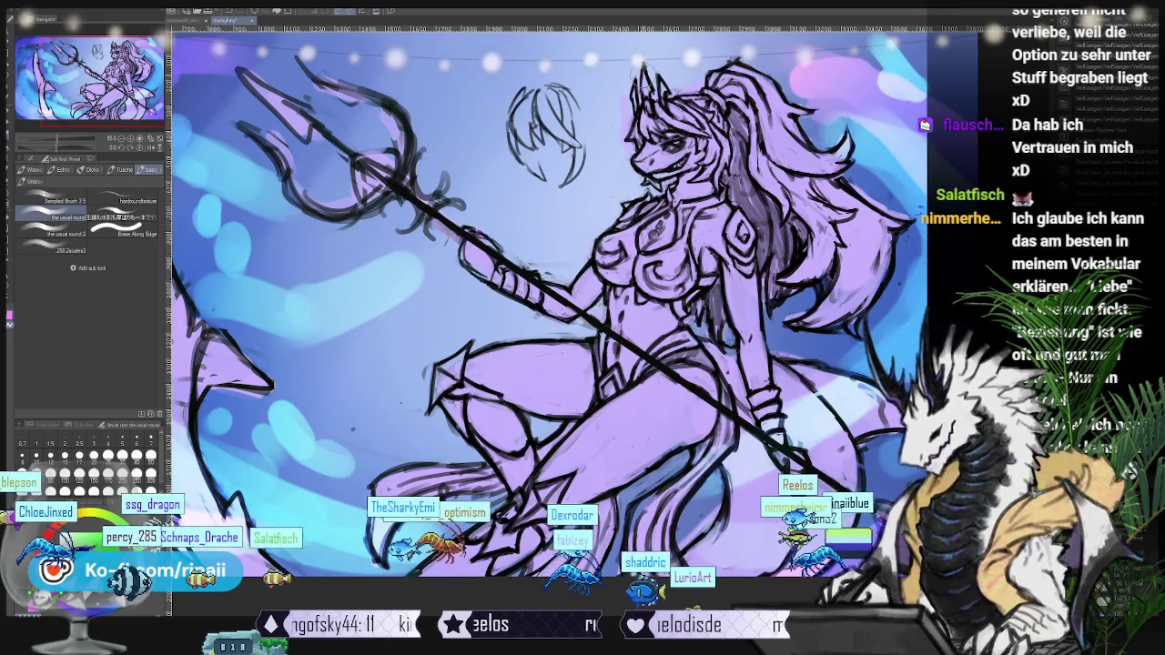
scroll(597, 317, up, 2)
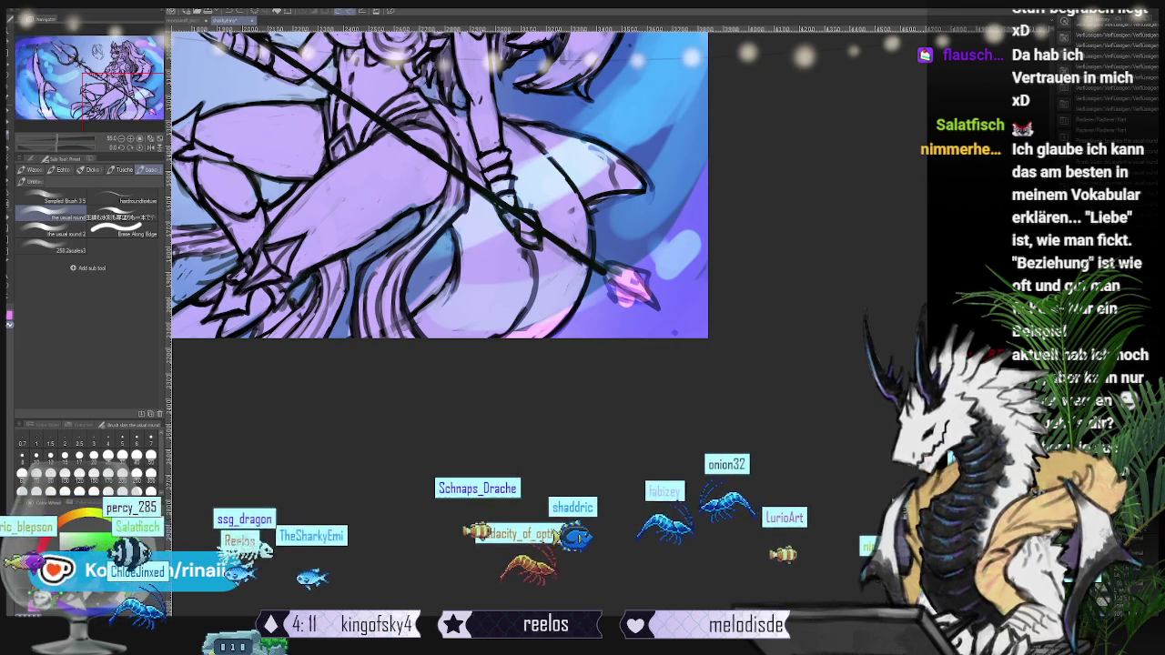
key(ctrl+z)
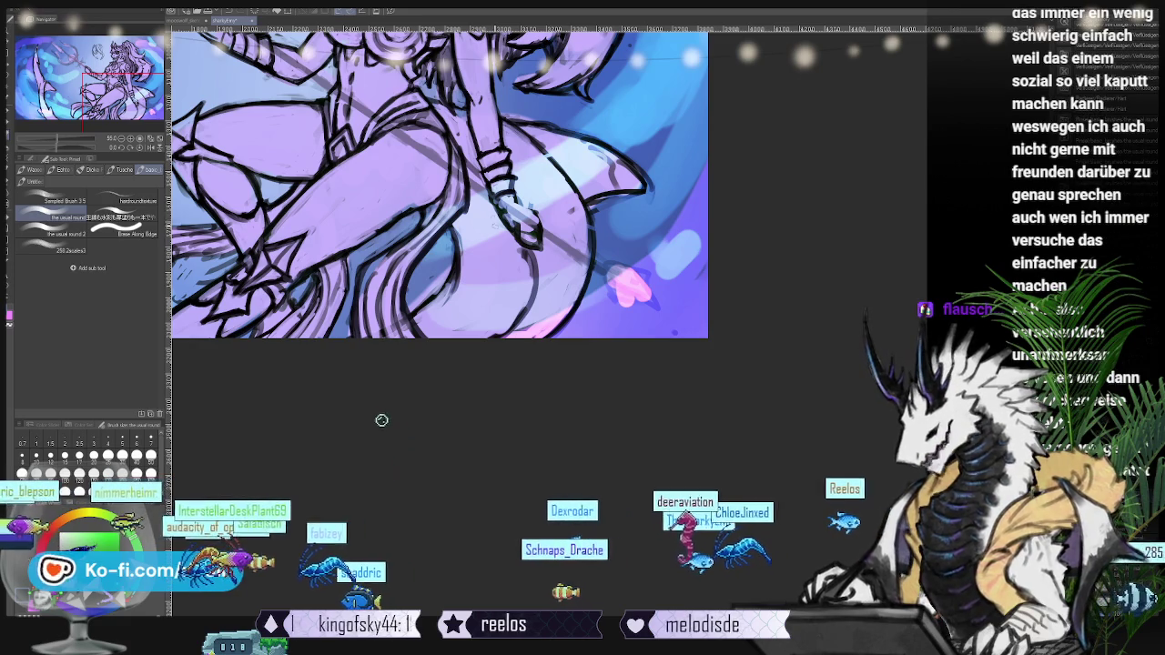
scroll(382, 419, up, 2)
drag(464, 255, 534, 267)
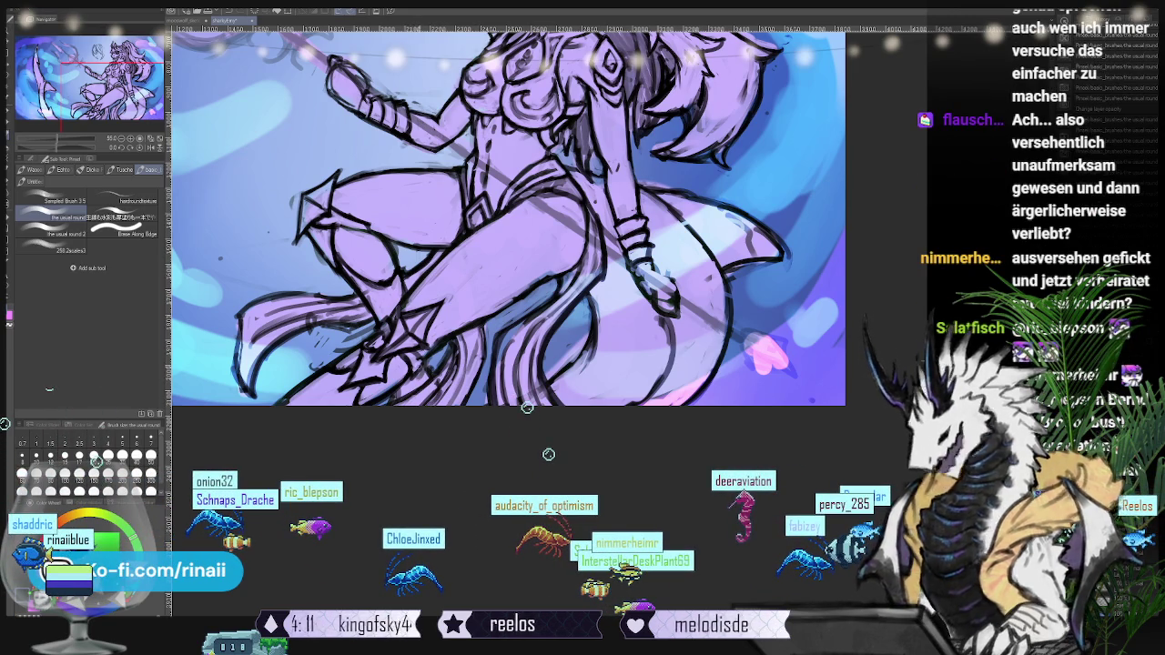
drag(553, 392, 526, 408)
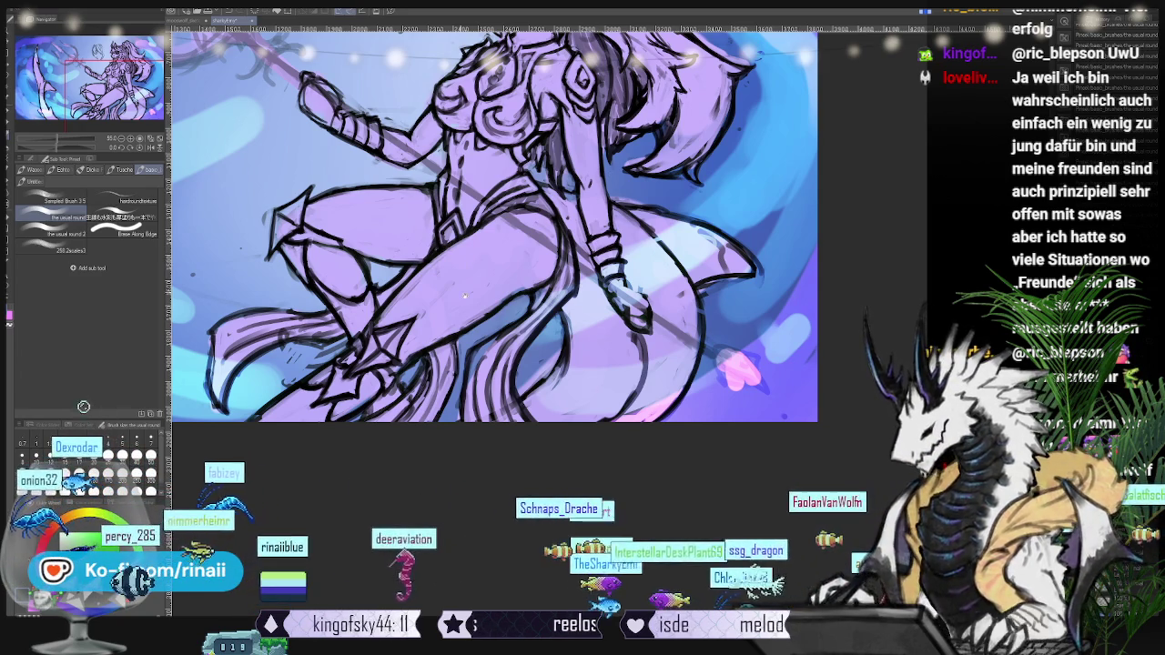
drag(465, 297, 522, 355)
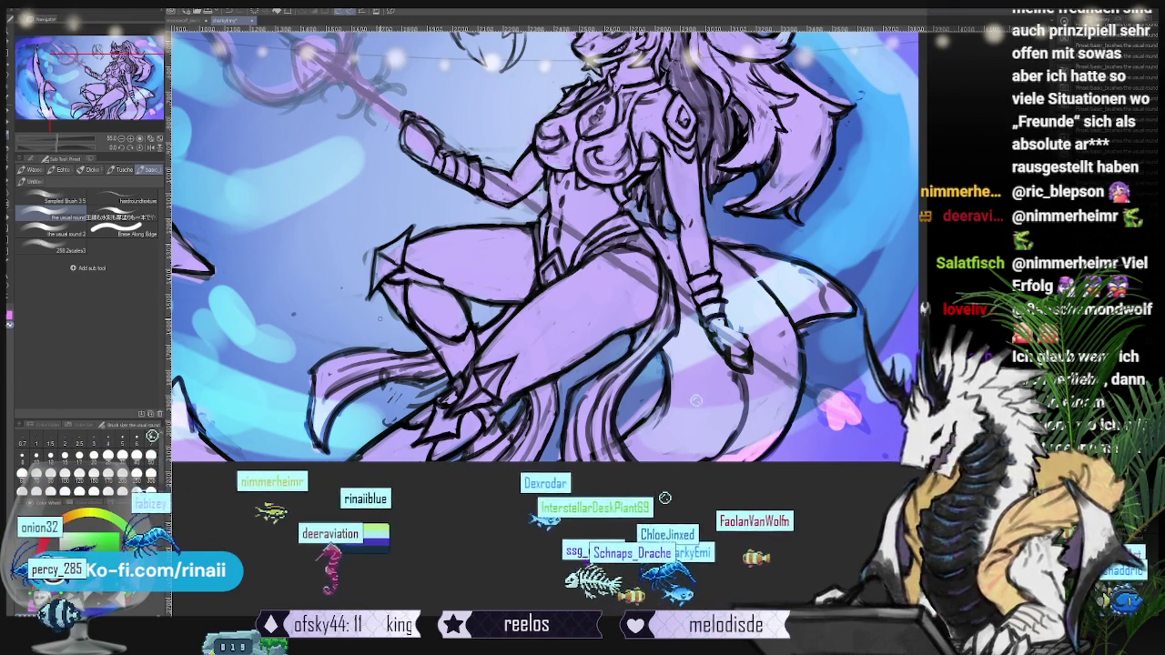
scroll(675, 428, left, 2)
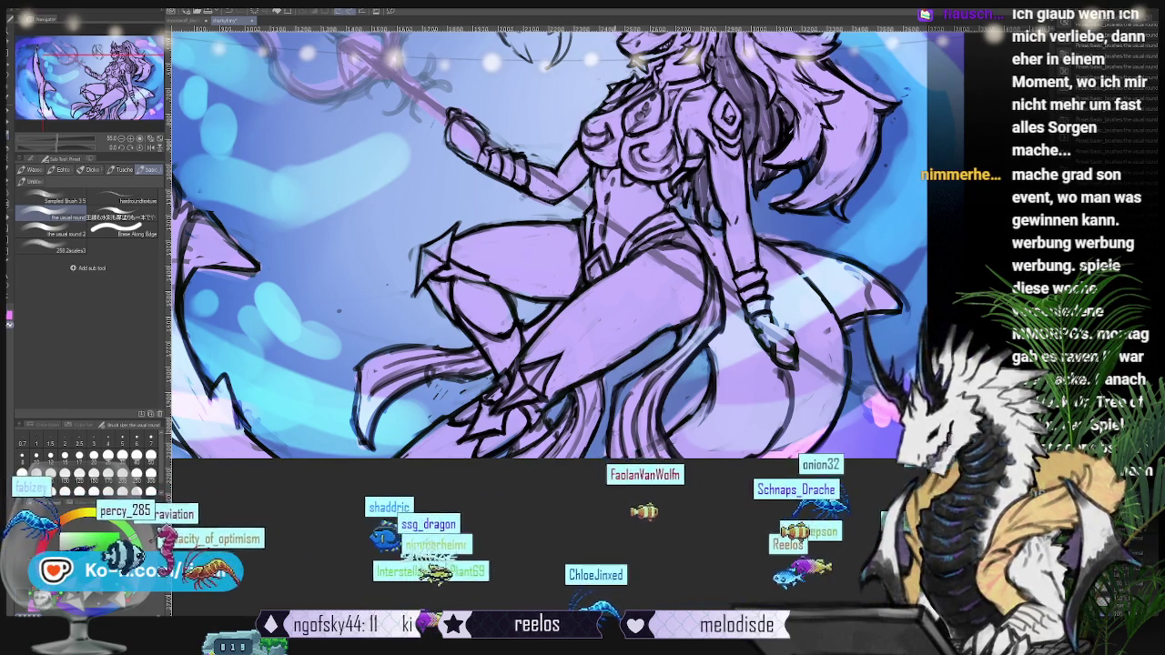
drag(255, 271, 173, 261)
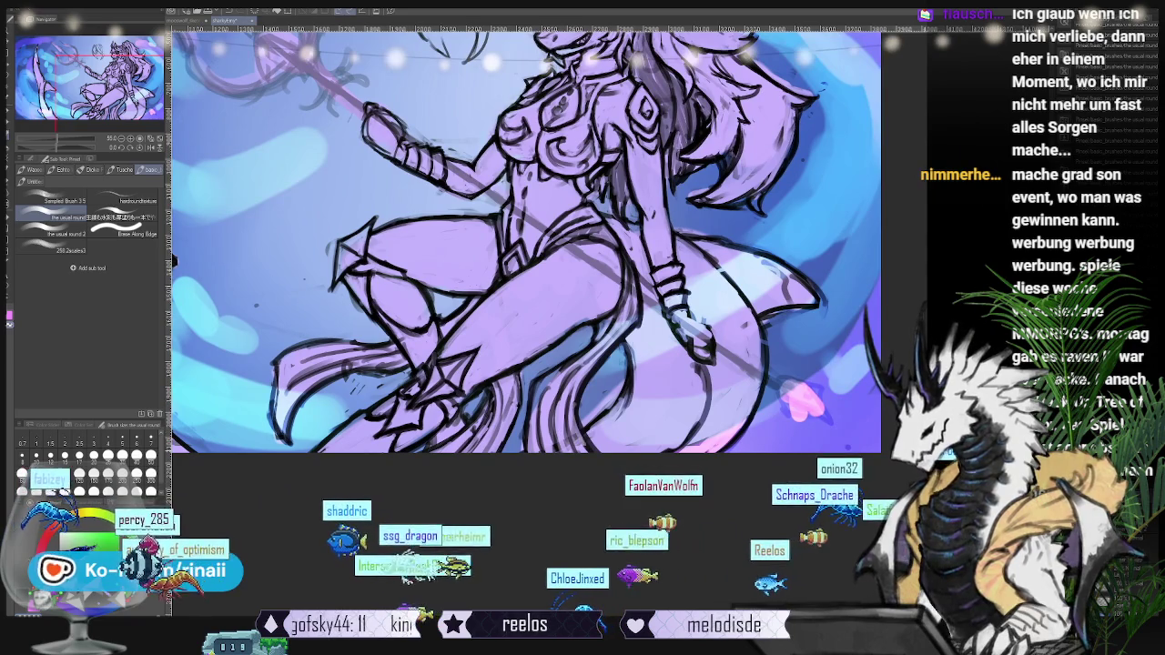
drag(553, 383, 594, 425)
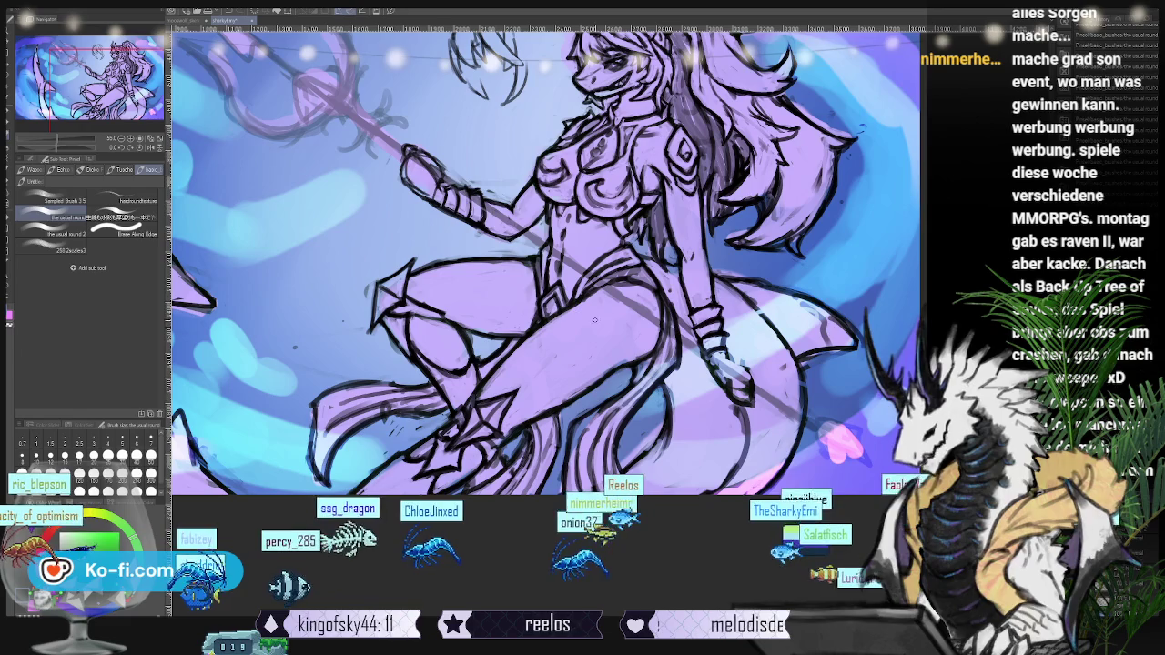
drag(594, 321, 581, 341)
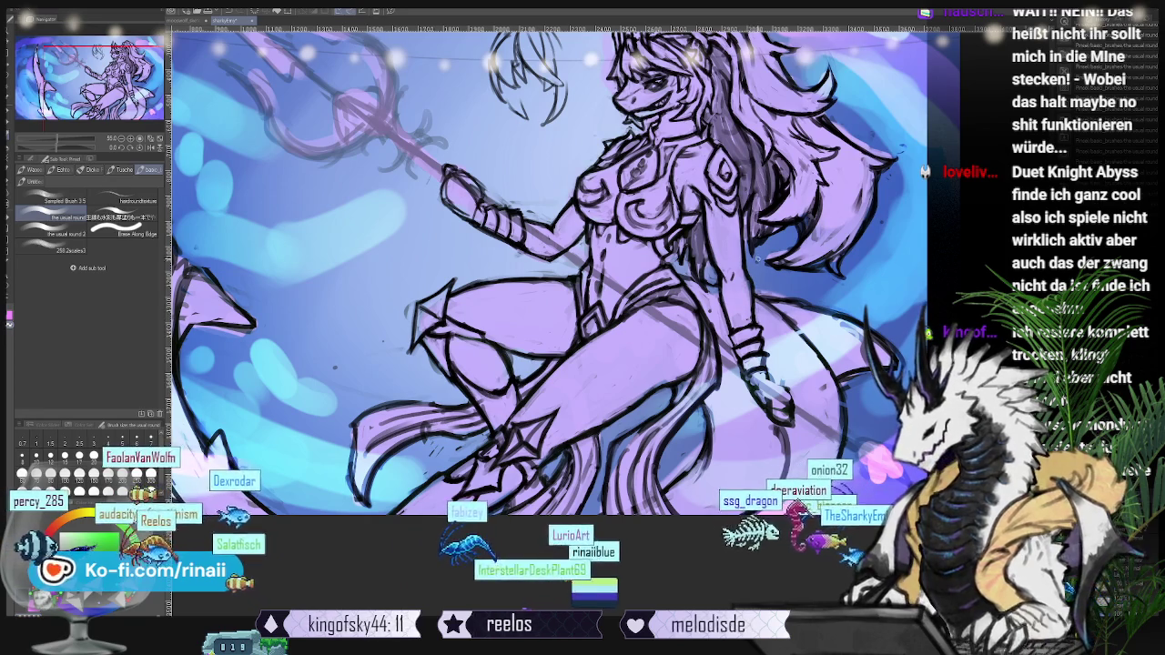
scroll(546, 273, up, 2)
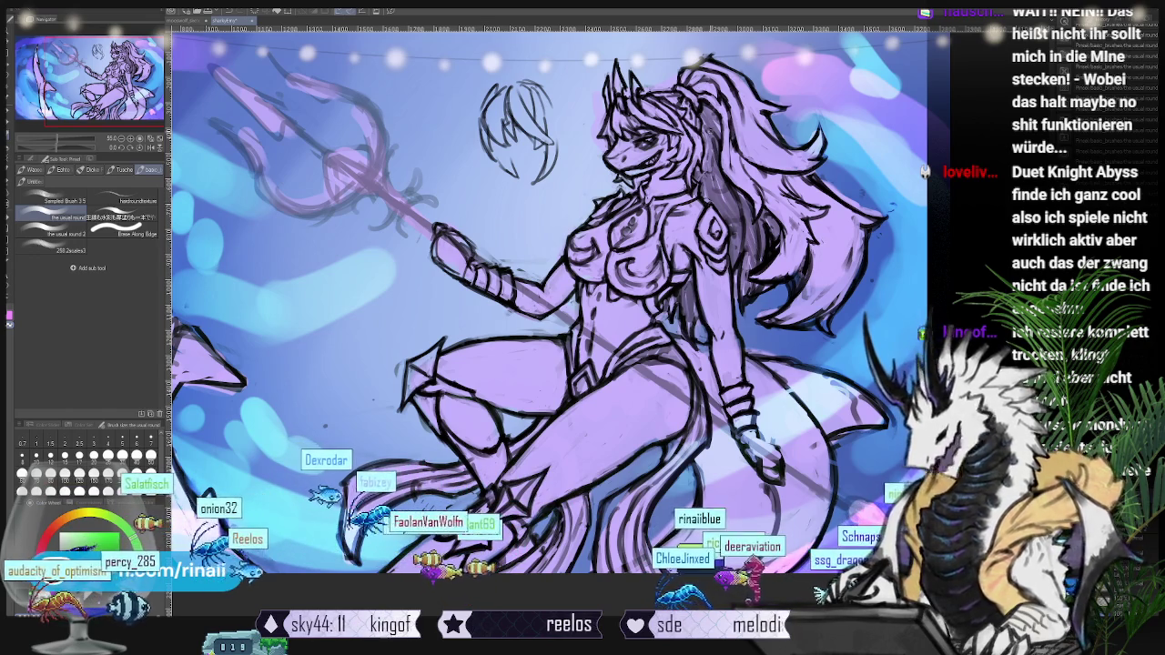
drag(352, 447, 269, 473)
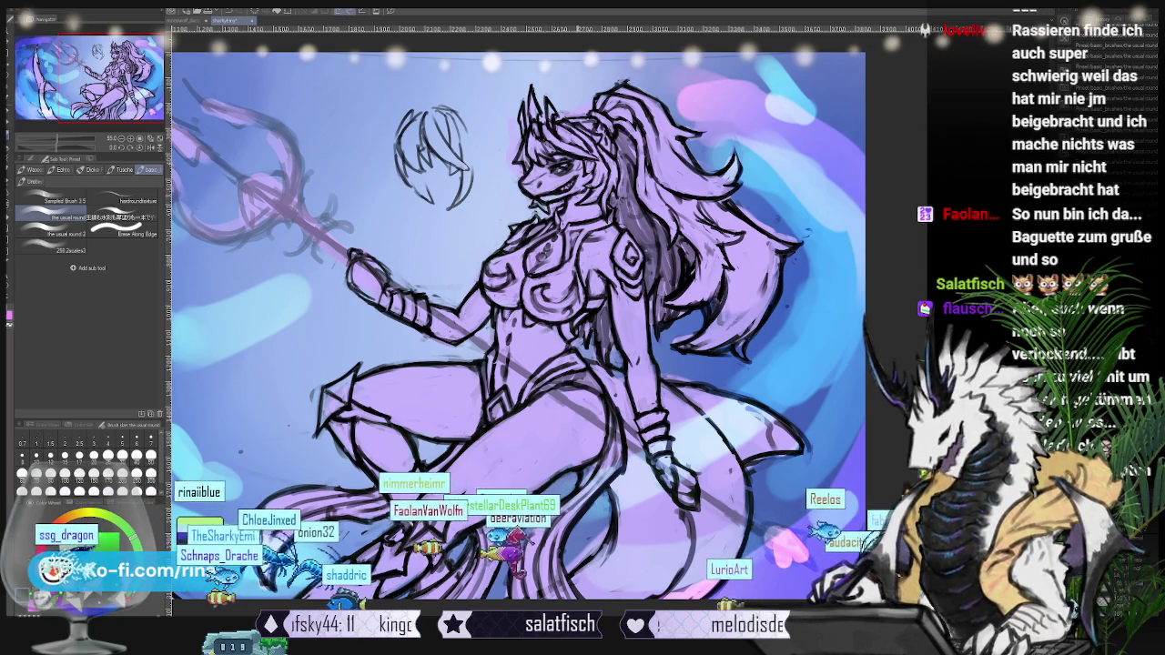
scroll(519, 318, down, 2)
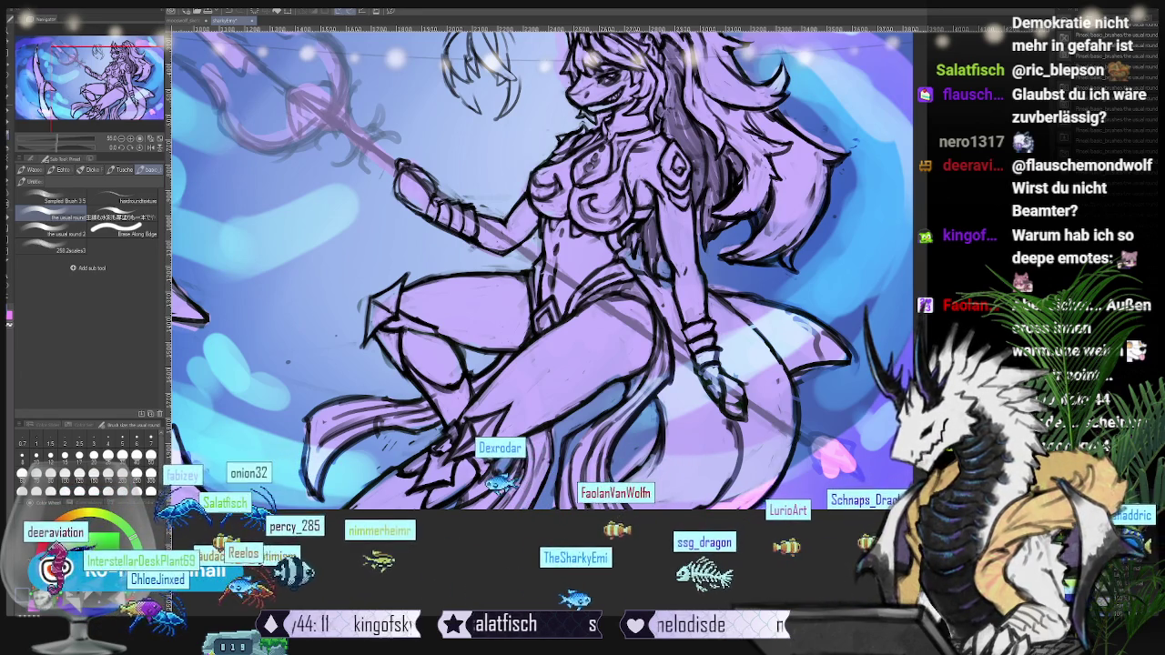
drag(547, 273, 647, 346)
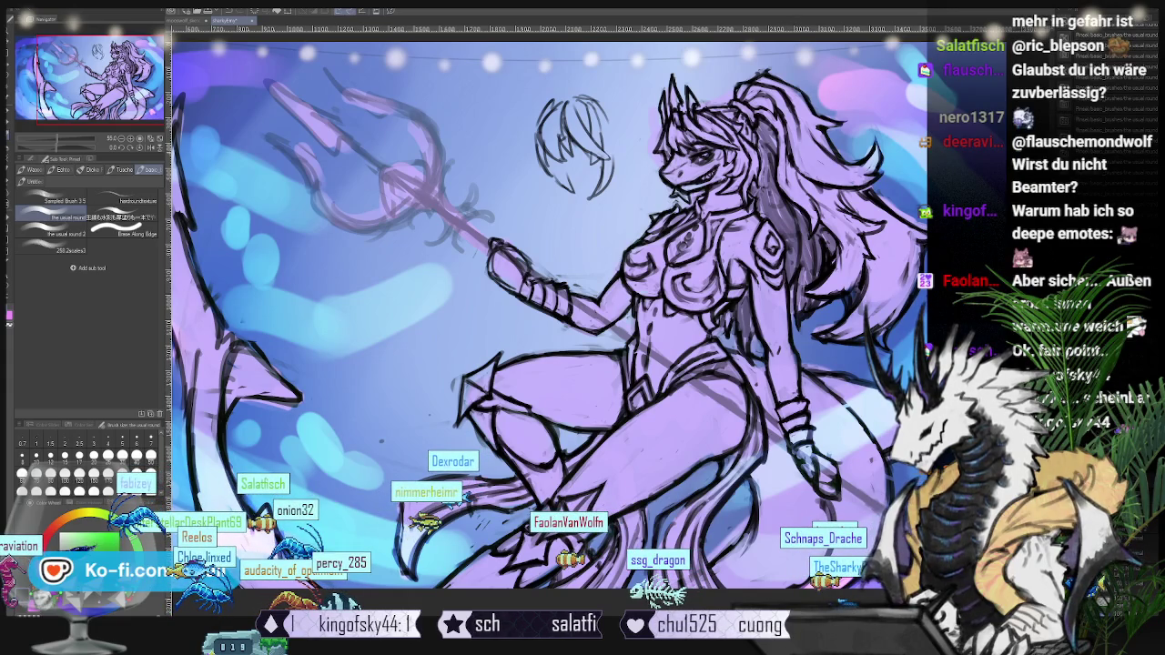
- Darken the trident line art to match the bold outlines, then pan and rotate to review it
key(ctrl+z)
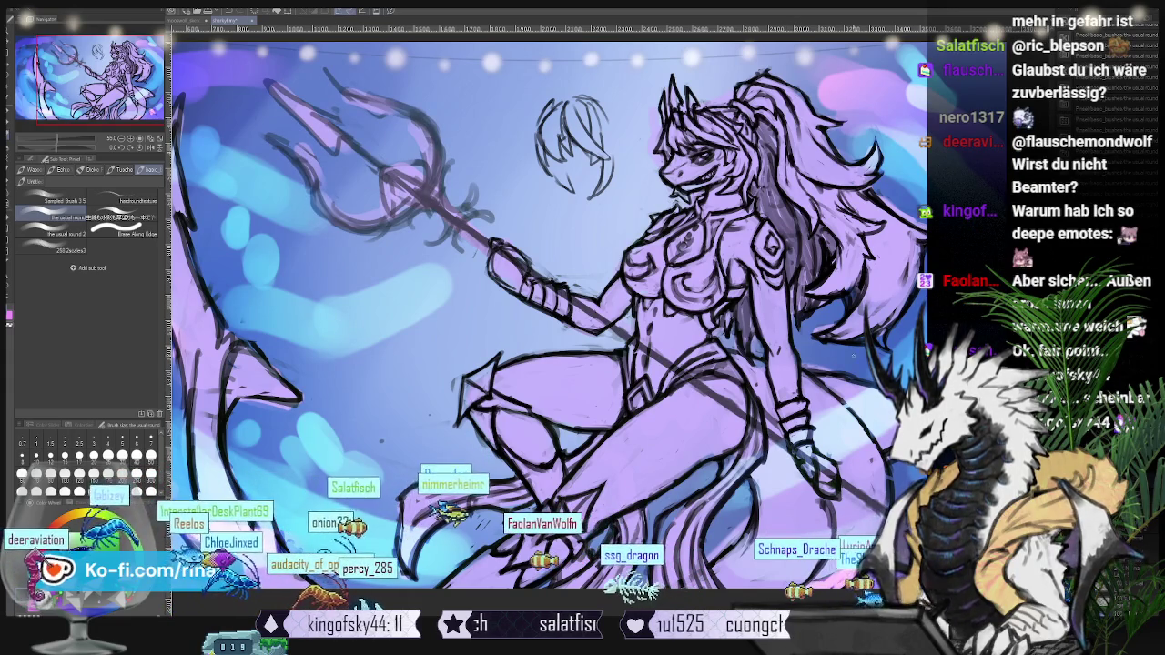
drag(546, 319, 700, 300)
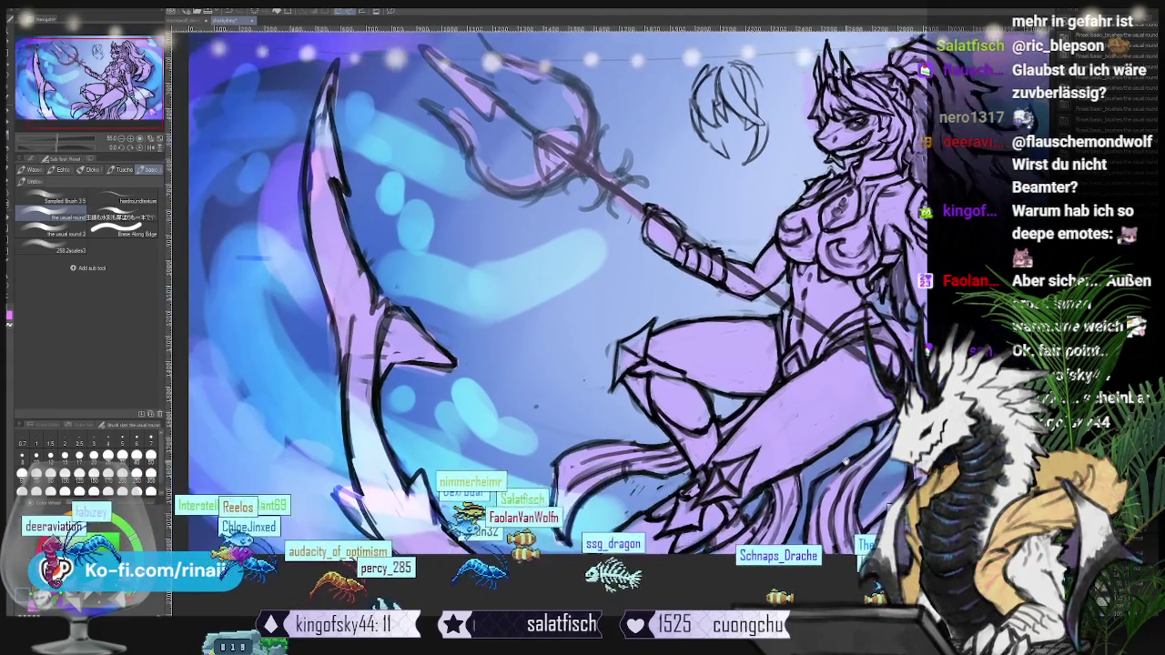
drag(583, 318, 582, 373)
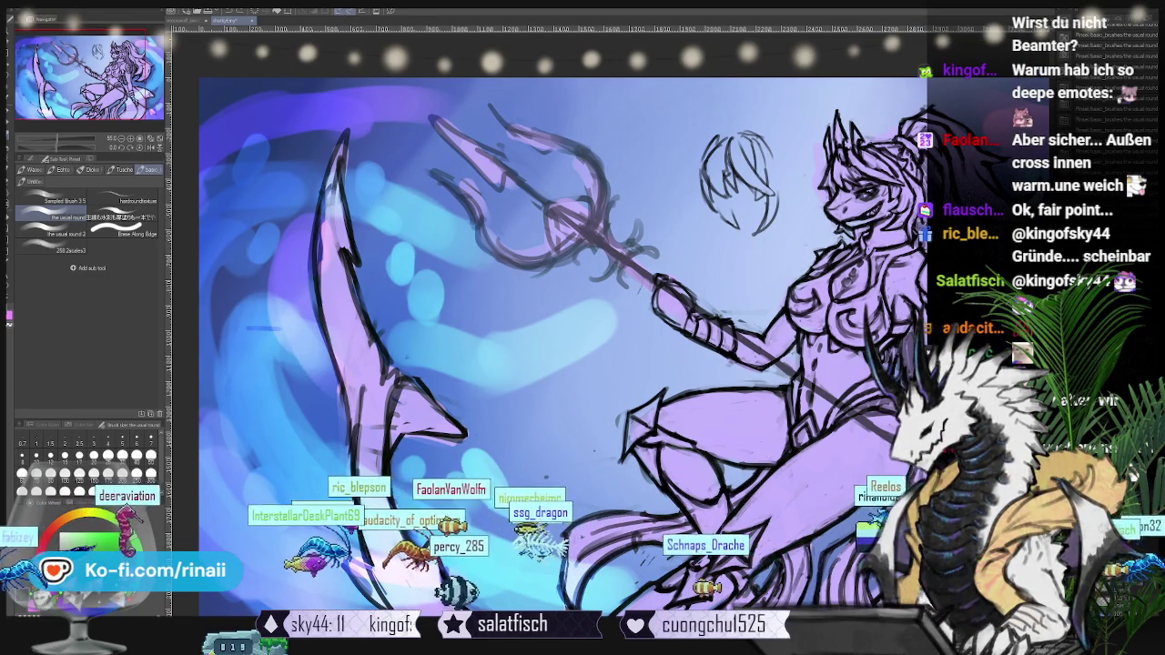
key(ctrl+z)
key(ctrl+y)
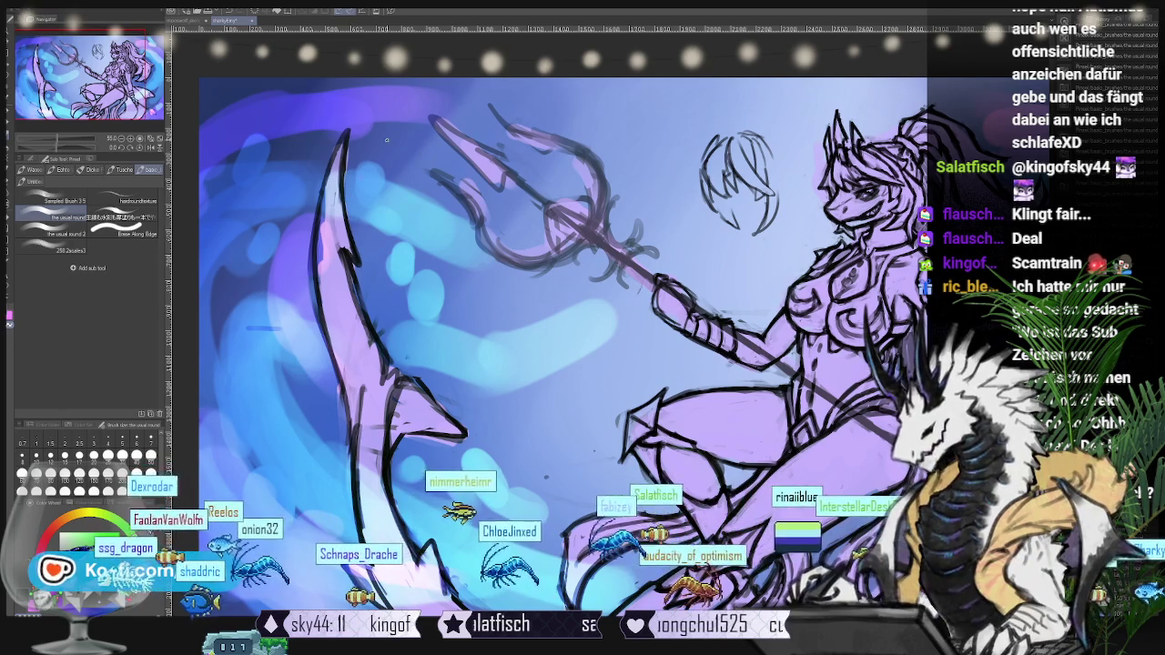
drag(728, 364, 437, 255)
drag(81, 211, 446, 321)
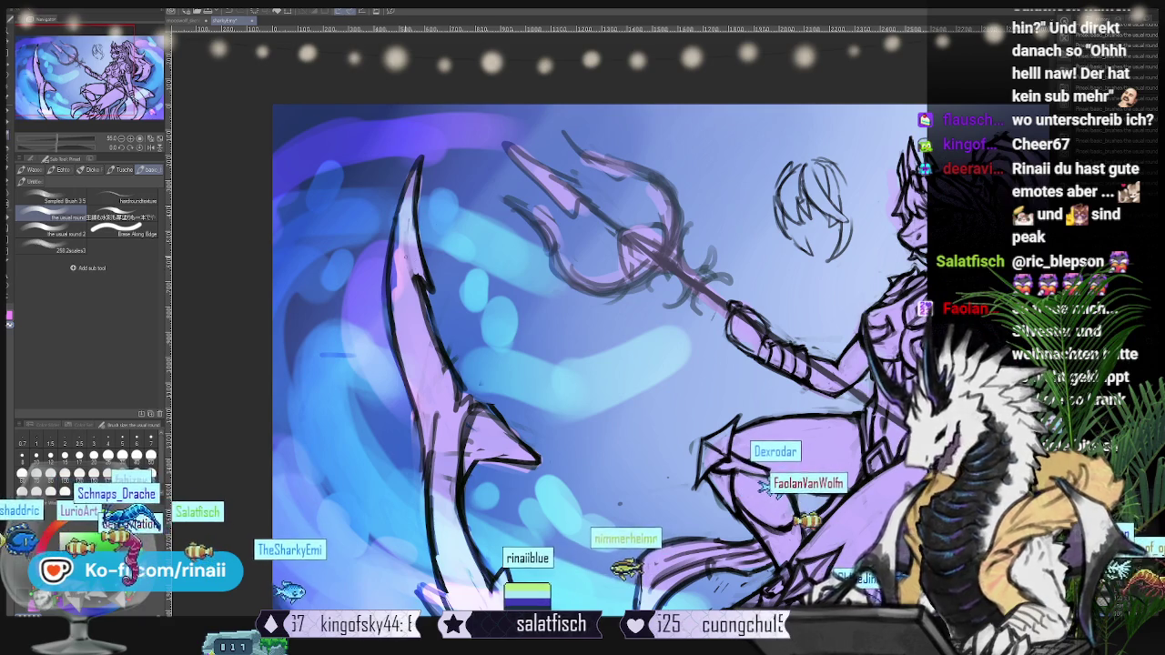
scroll(591, 346, down, 2)
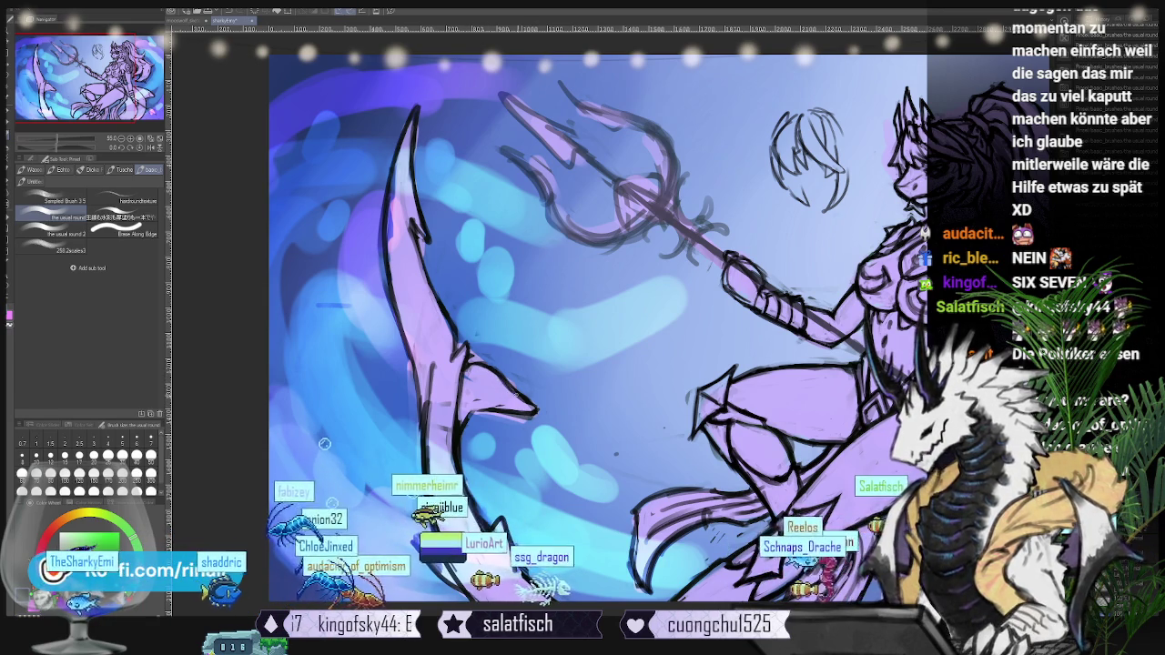
- Scroll and pan along the shark tail until the woman's head appears beside the trident
scroll(597, 318, up, 2)
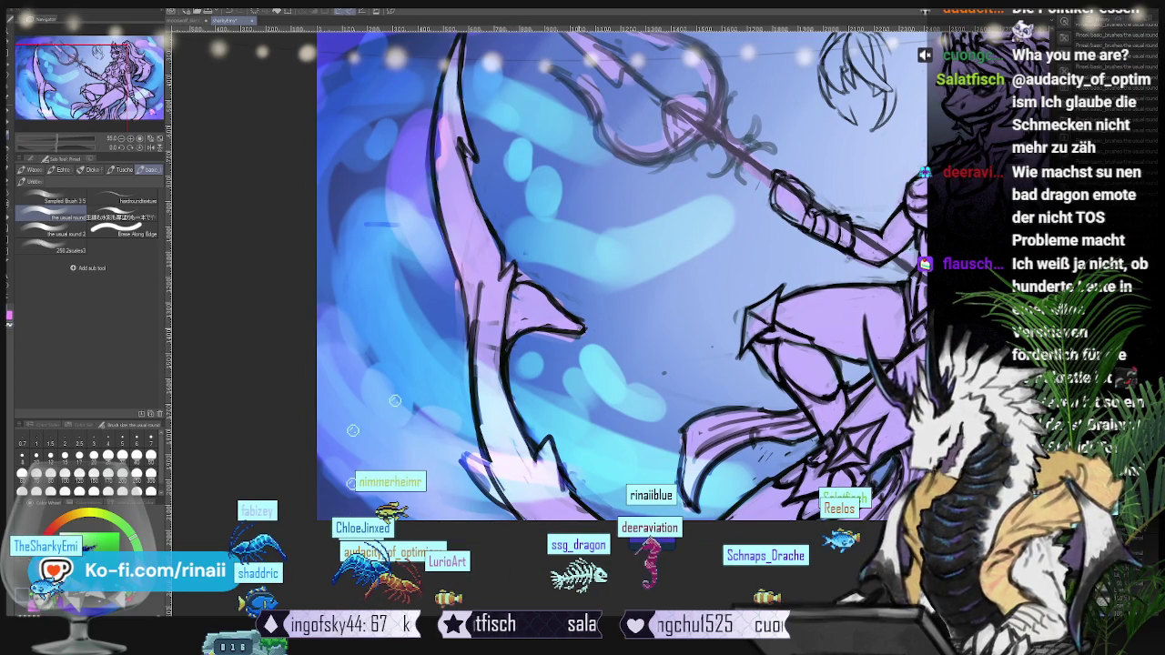
drag(583, 331, 624, 382)
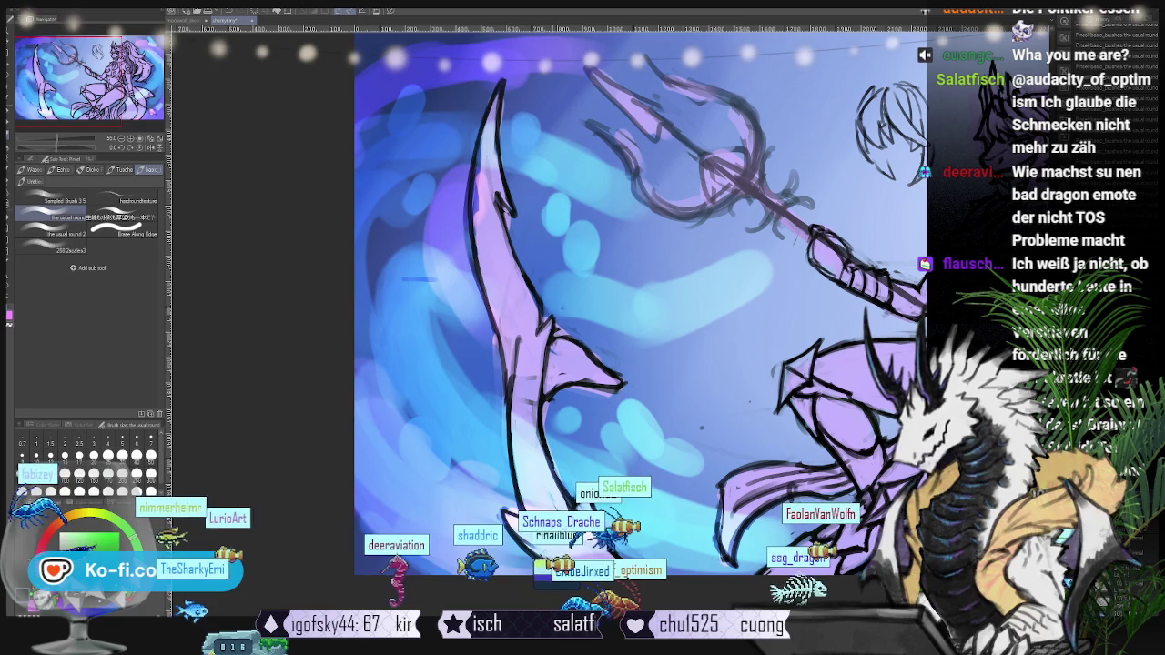
scroll(619, 301, down, 2)
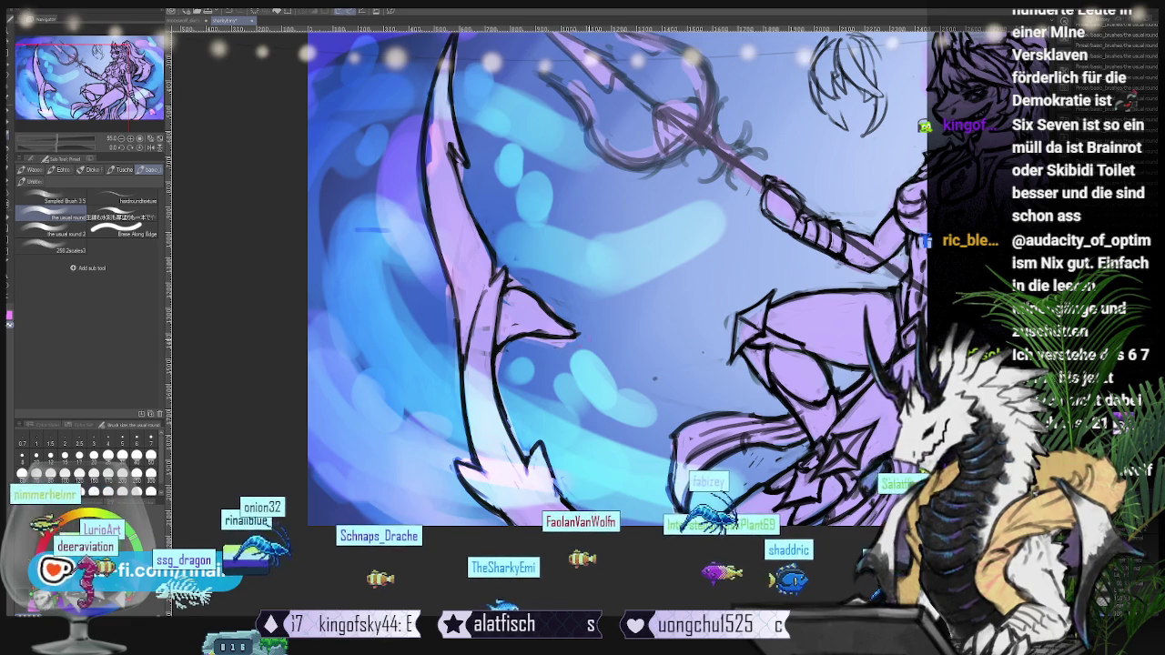
scroll(591, 273, right, 2)
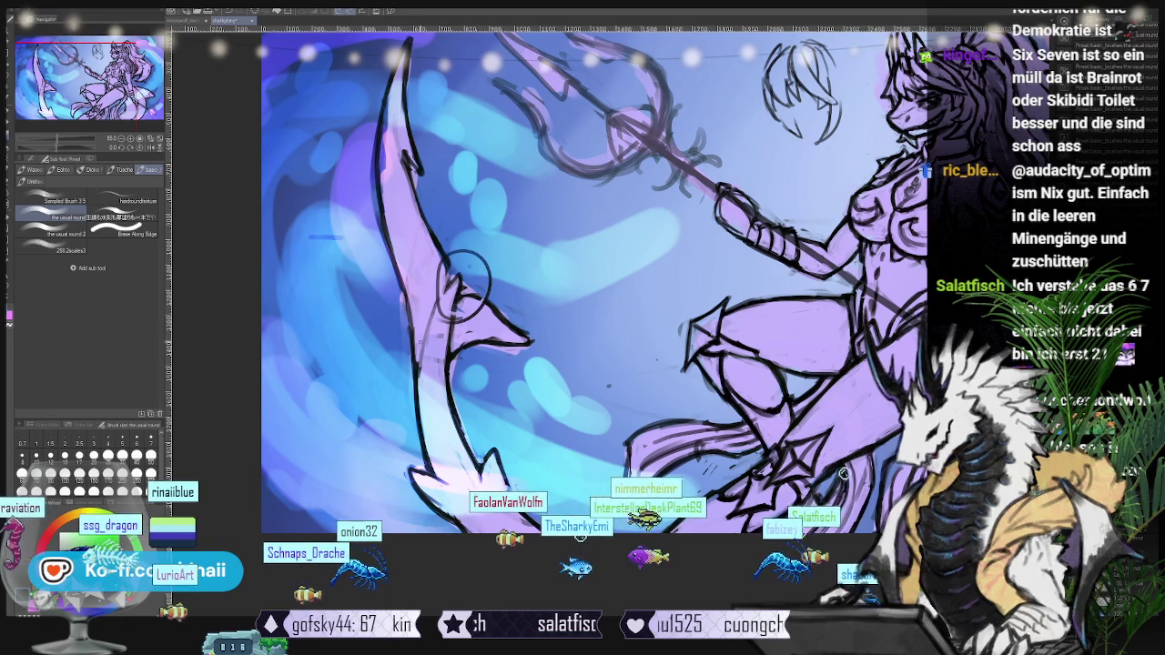
scroll(835, 404, up, 2)
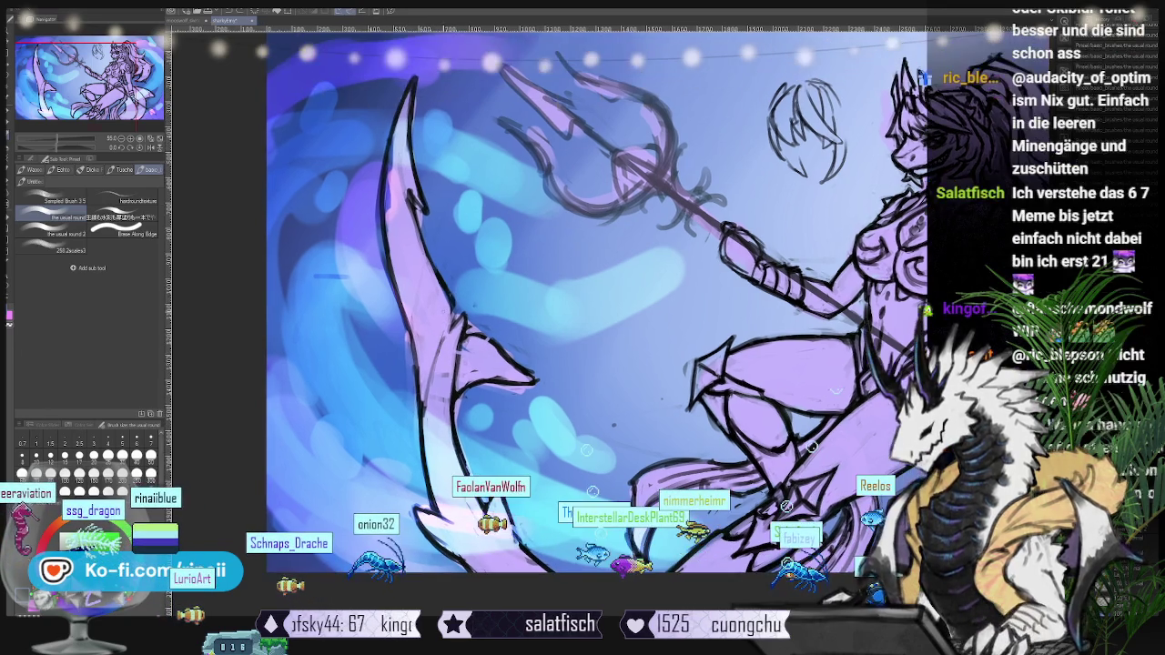
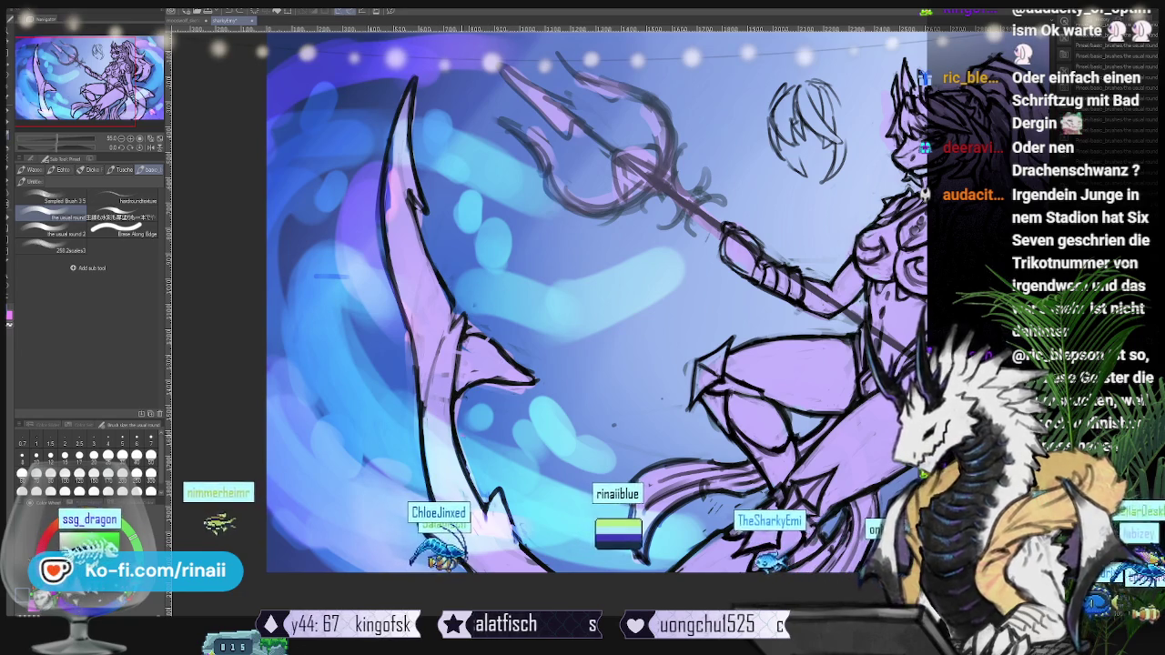
- Show the shark-girl character reference sheet at the top-left of the canvas and zoom in slightly
scroll(592, 300, right, 5)
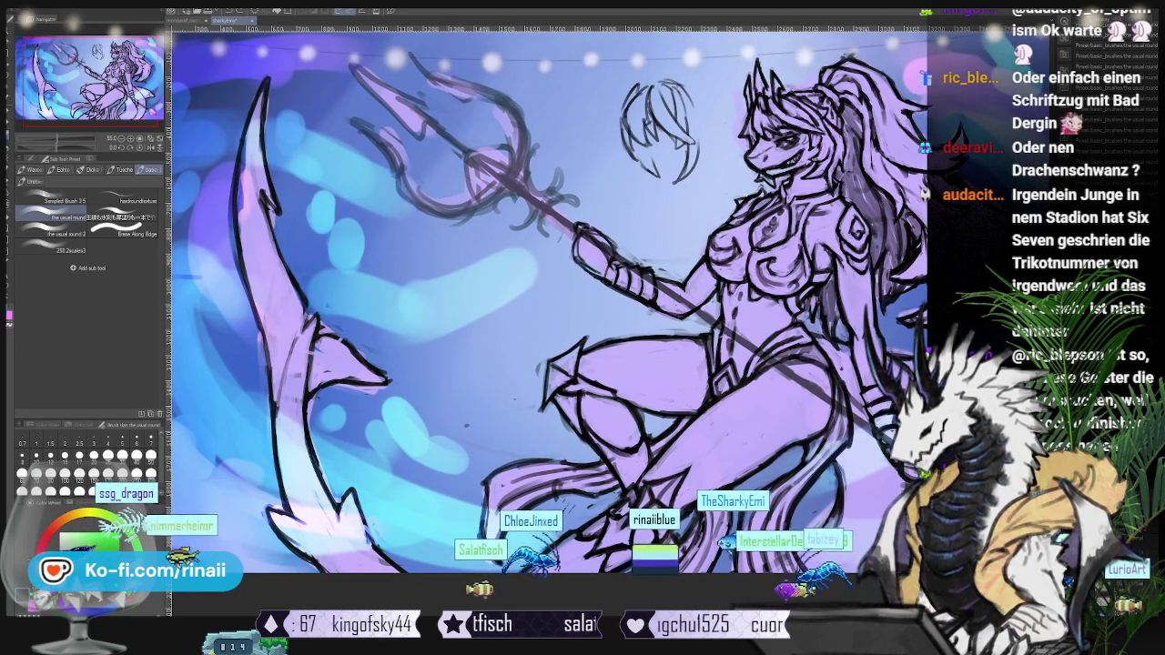
key(ctrl+v)
scroll(446, 303, up, 1)
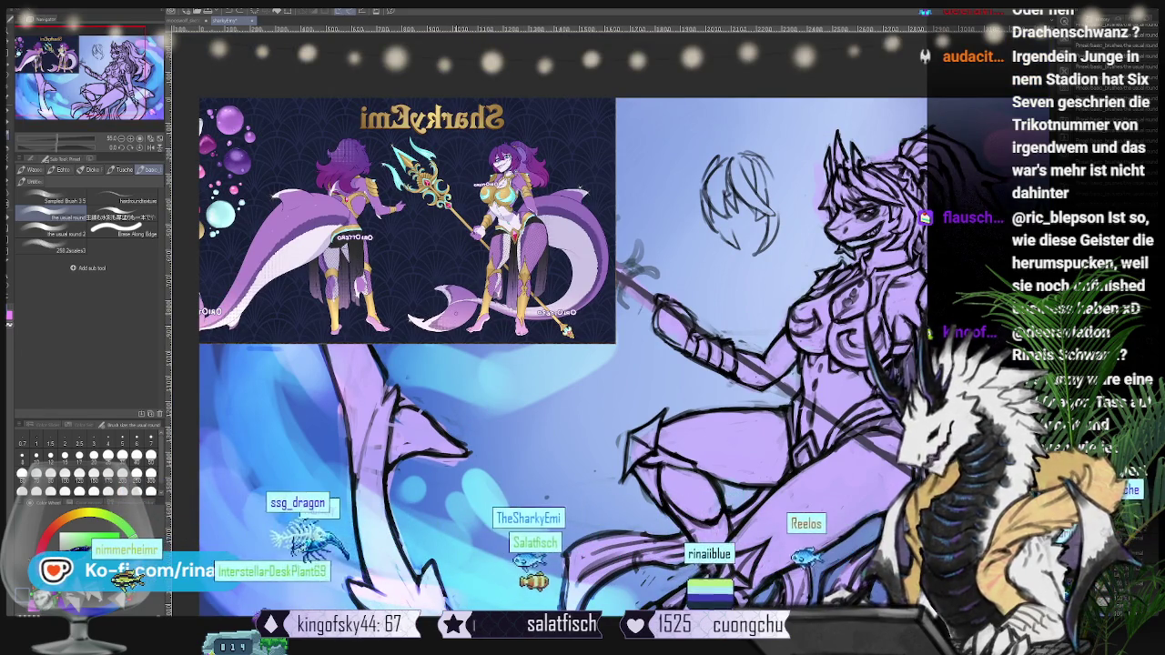
- Pan between the reference sheet and the trident figure, then hide the reference sheet
drag(420, 373, 514, 407)
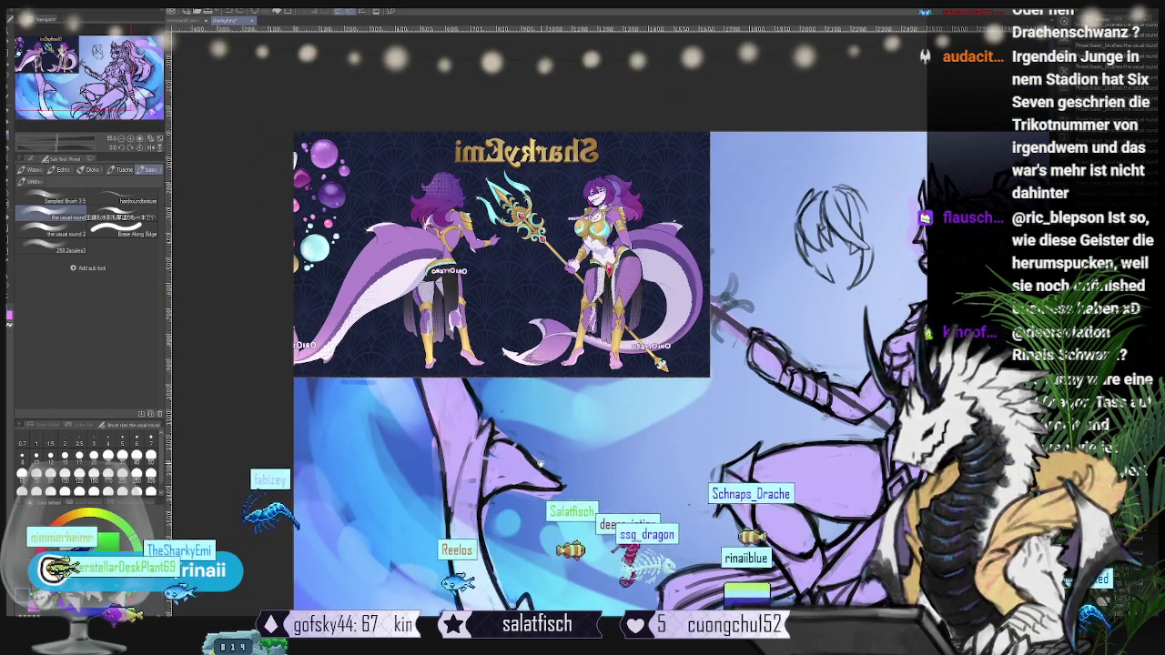
drag(582, 365, 437, 292)
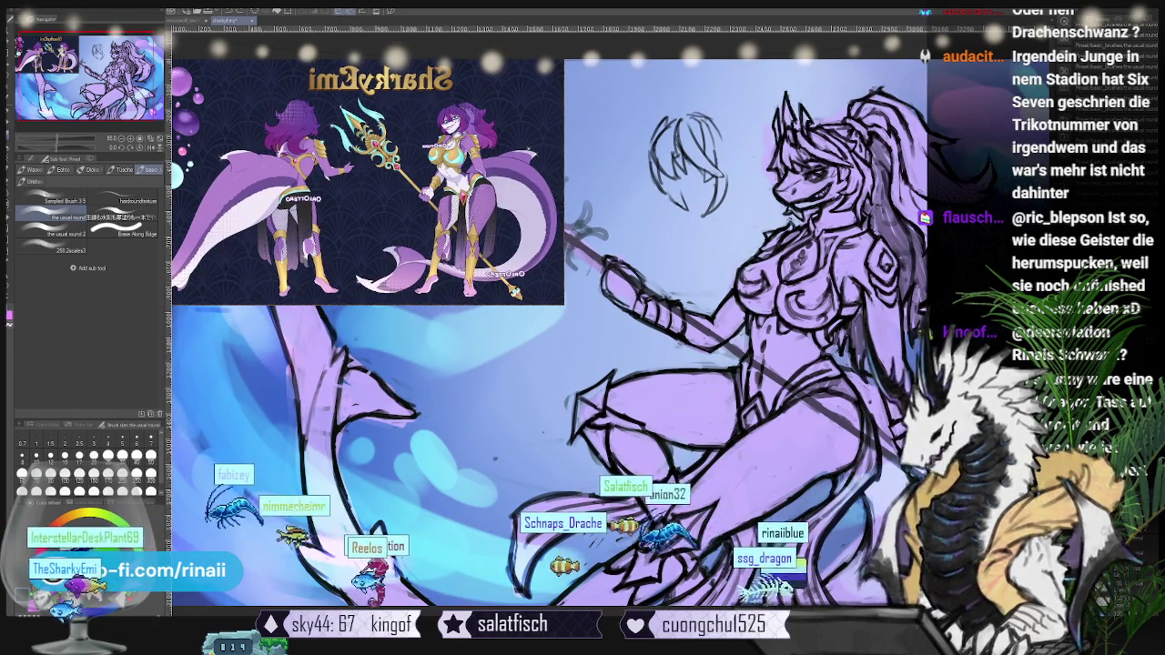
key(Delete)
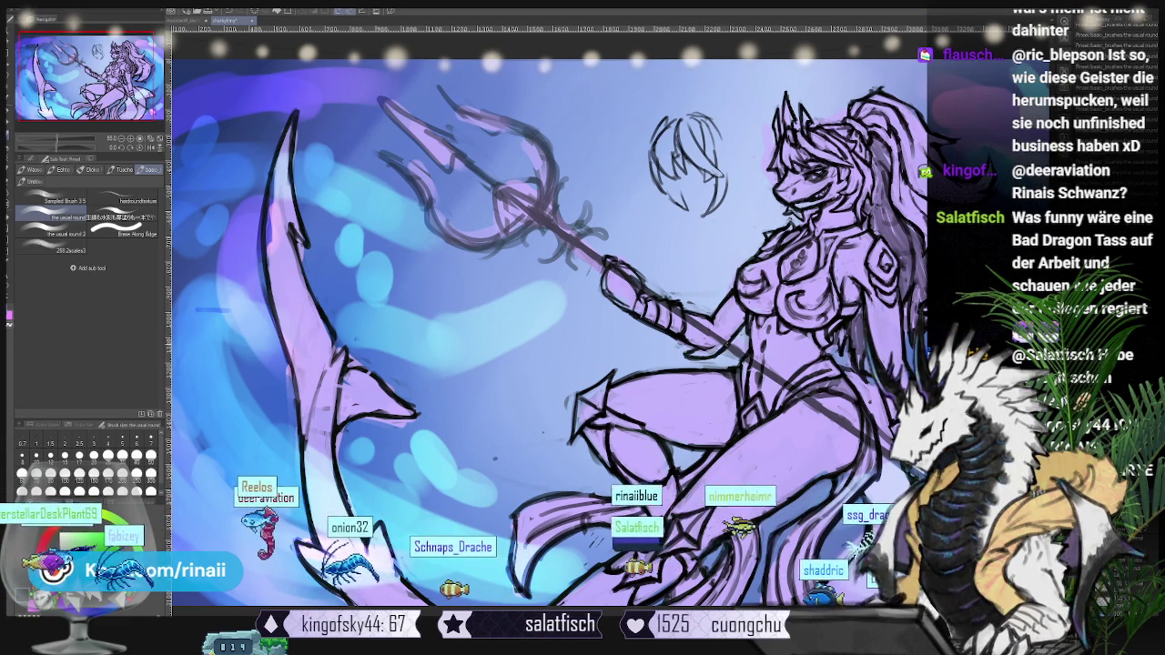
drag(546, 319, 419, 300)
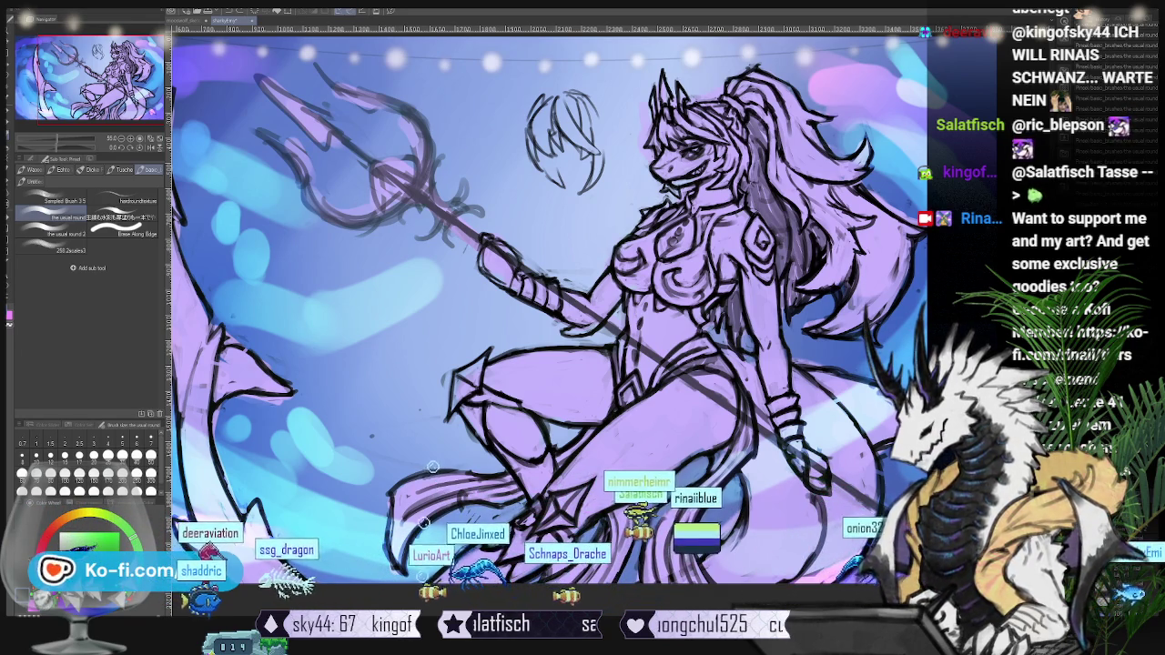
key(ctrl+z)
- Fade the old lineart further, hide the bokeh background, and switch to the G-Pen
key(ctrl+z)
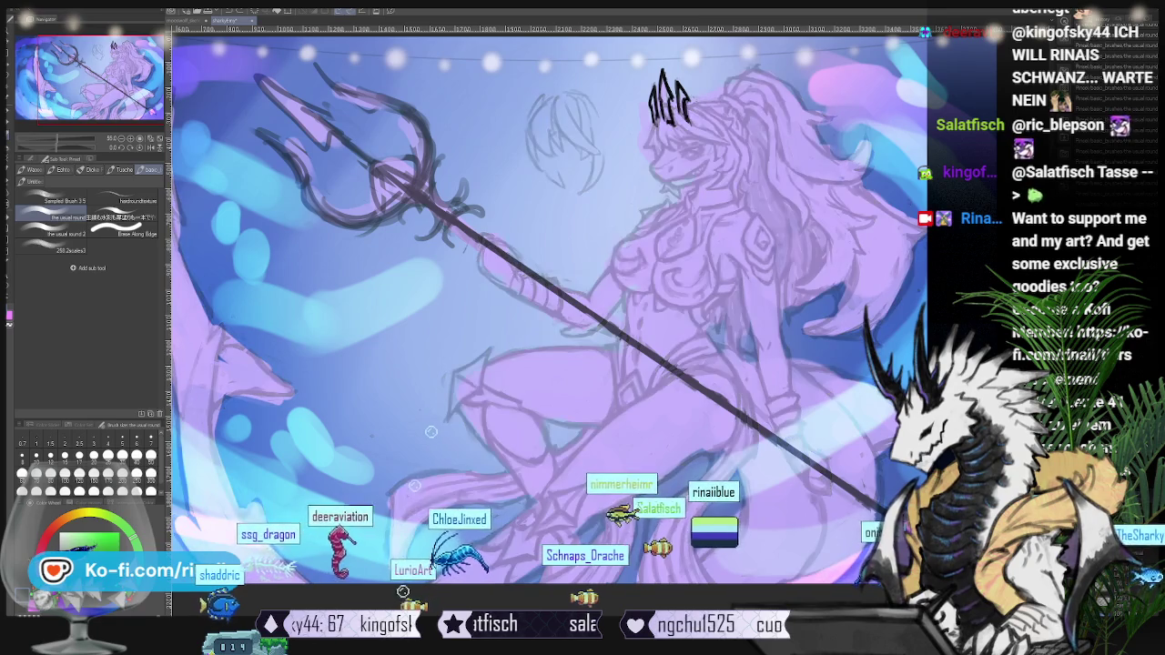
key(ctrl+z)
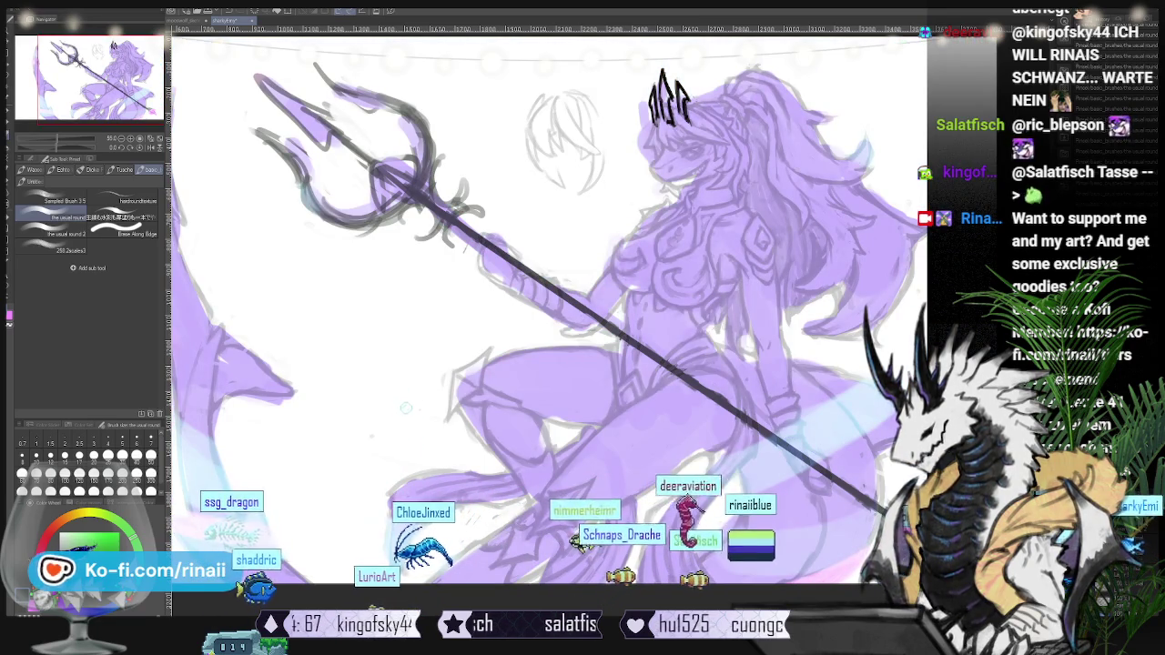
key(ctrl+z)
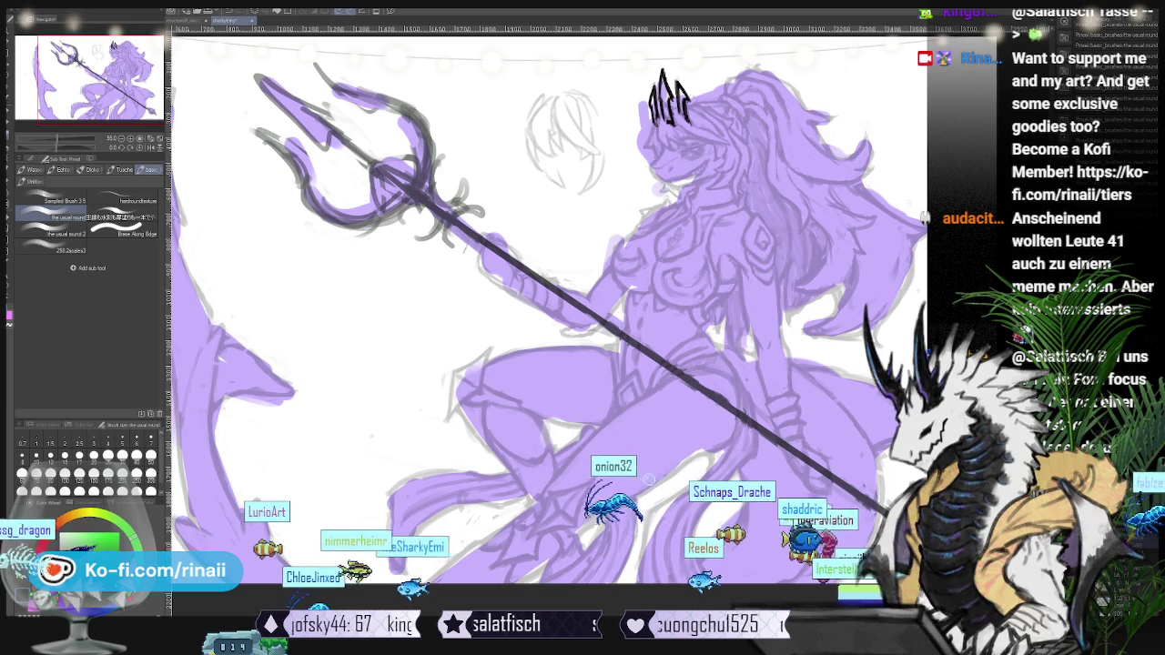
key(p)
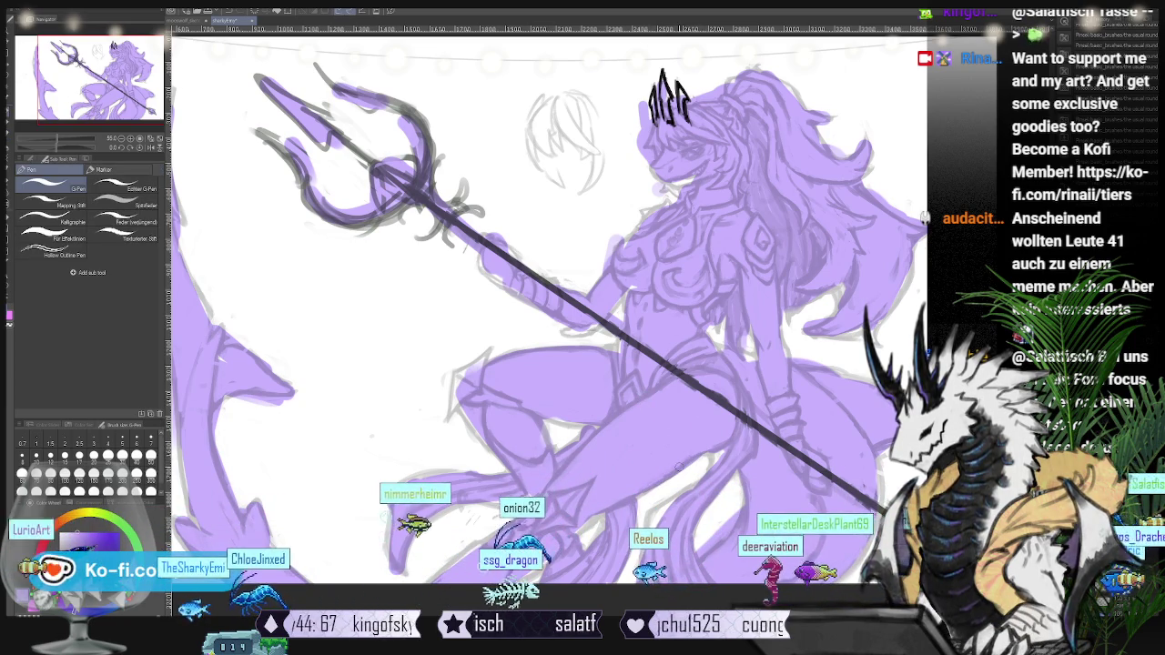
scroll(694, 453, up, 2)
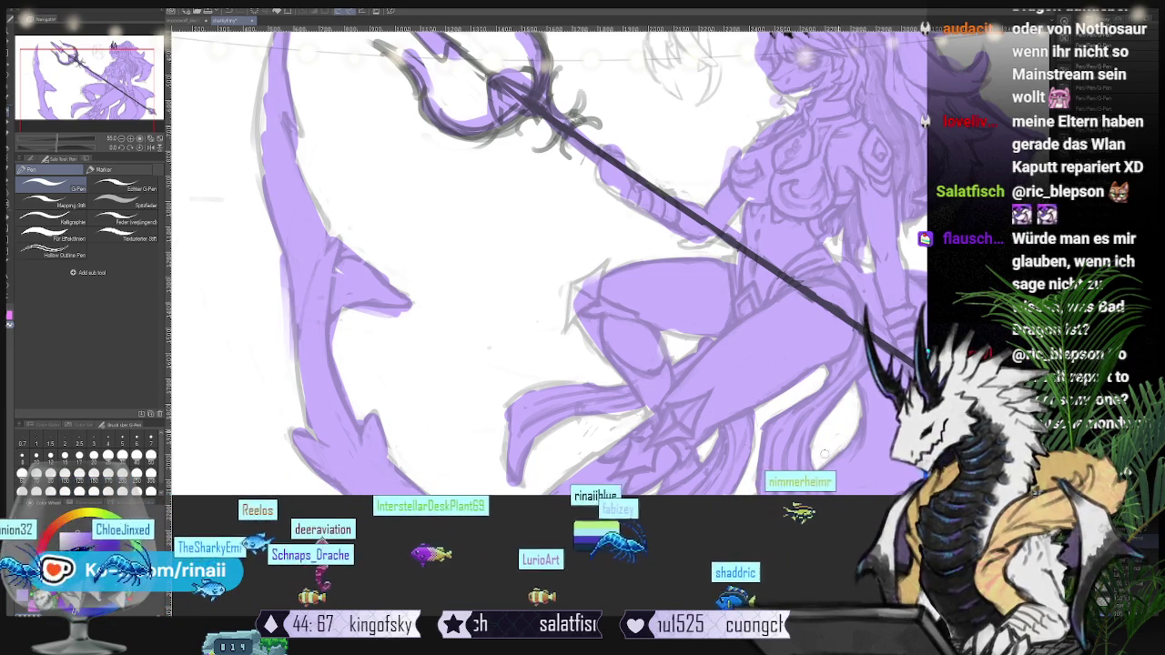
drag(825, 454, 715, 482)
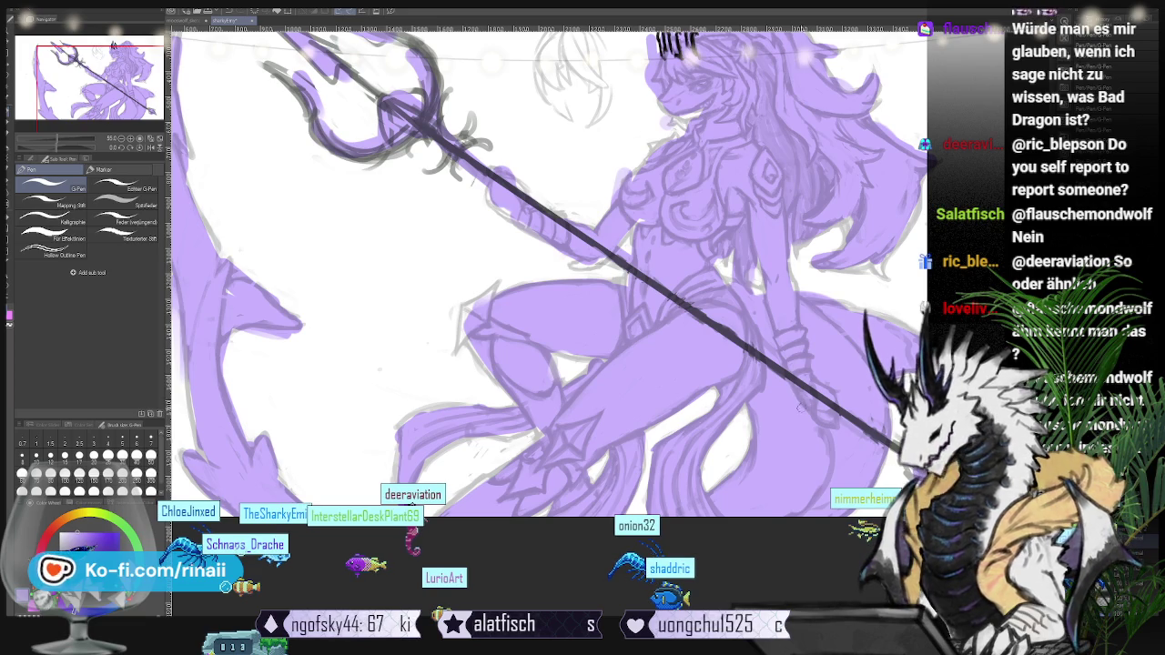
drag(798, 408, 808, 419)
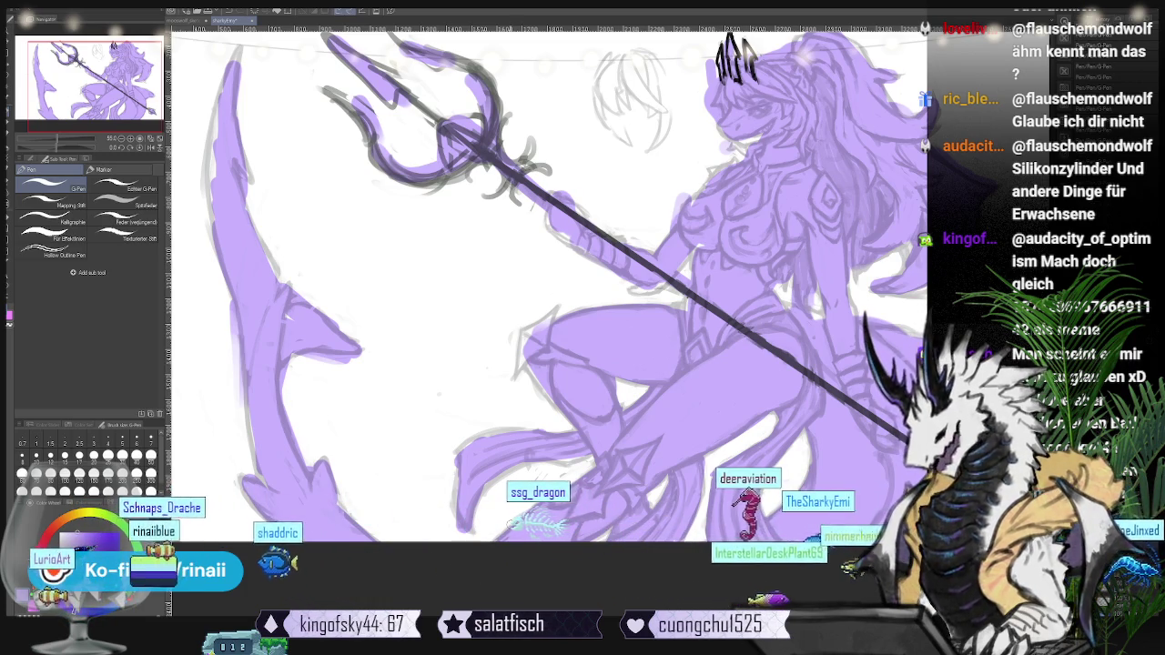
drag(513, 525, 540, 534)
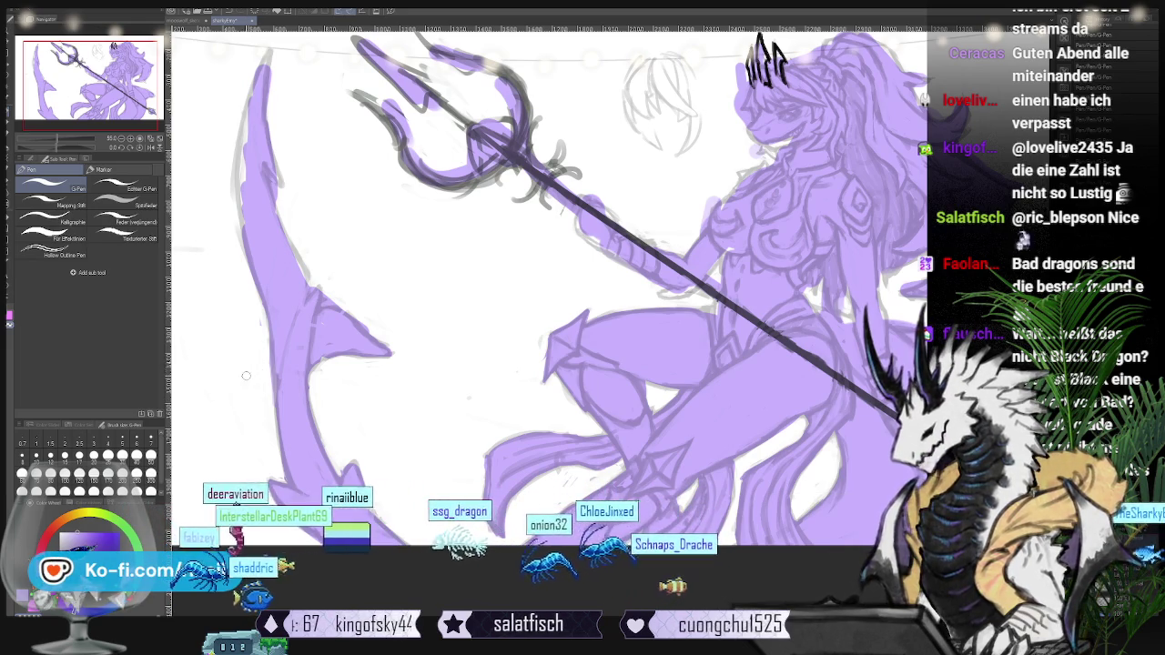
scroll(266, 326, up, 2)
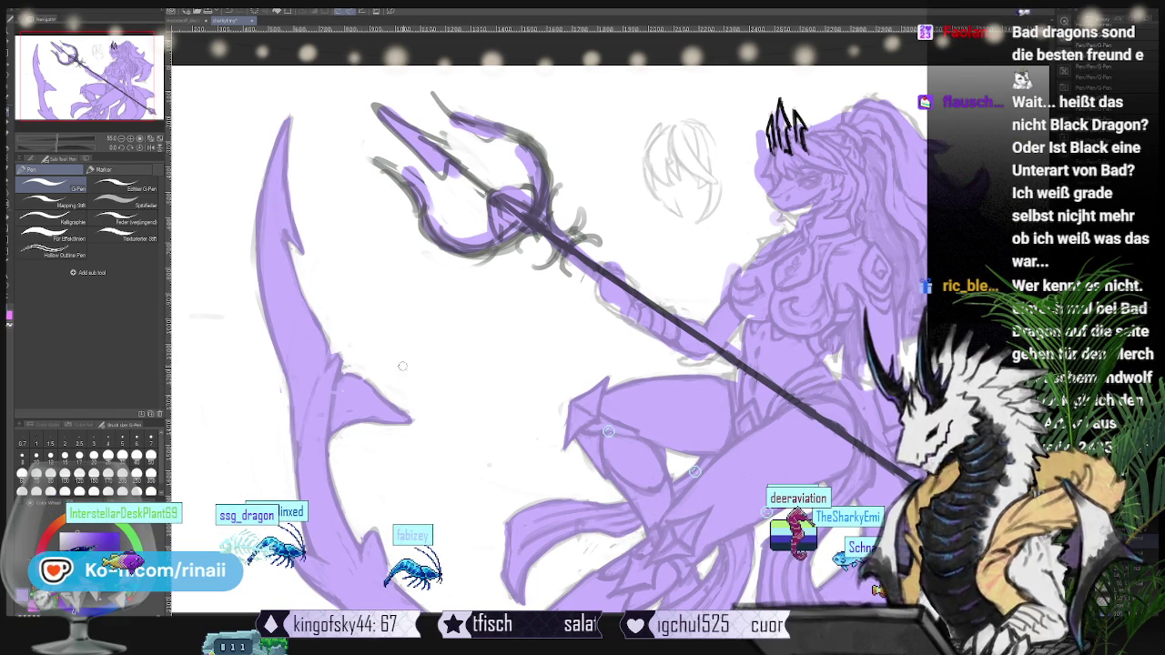
scroll(403, 366, down, 2)
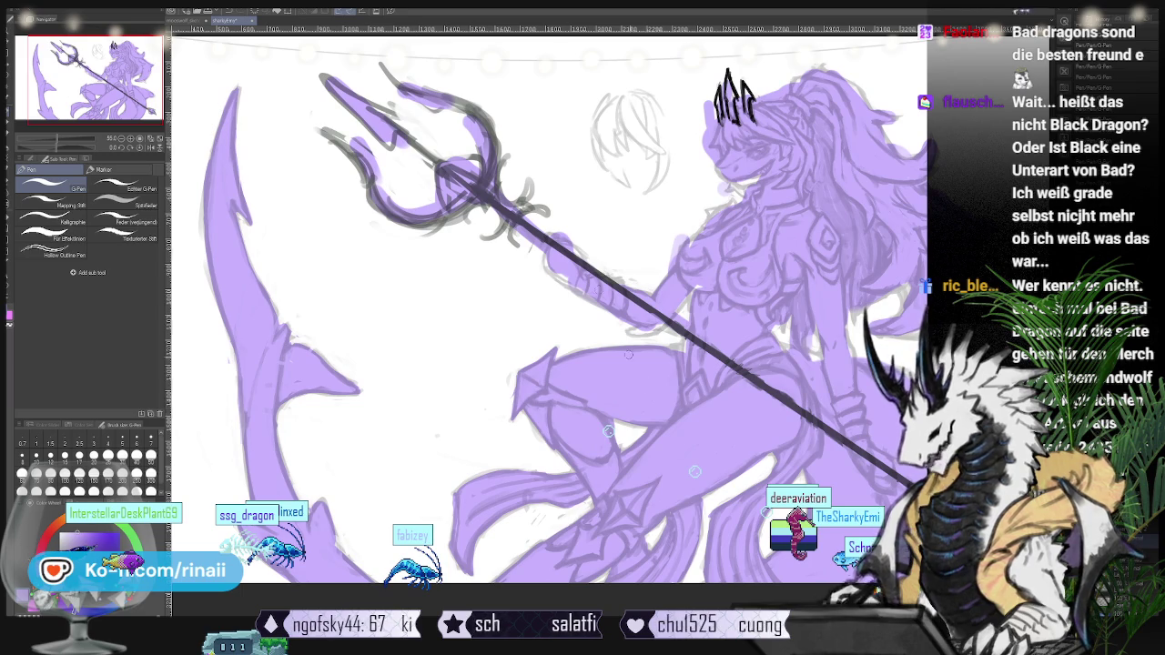
scroll(546, 300, right, 3)
scroll(546, 301, right, 2)
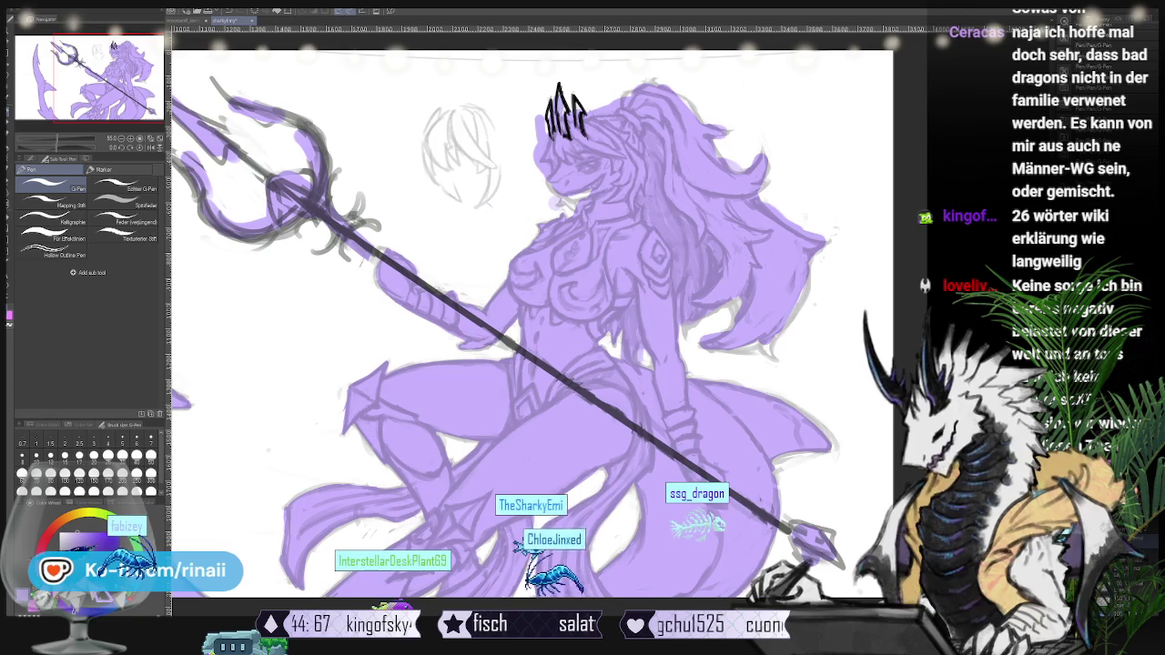
- Bring the shark tail into view and erase the purple fill from the trident head
scroll(259, 336, down, 2)
drag(260, 325, 412, 319)
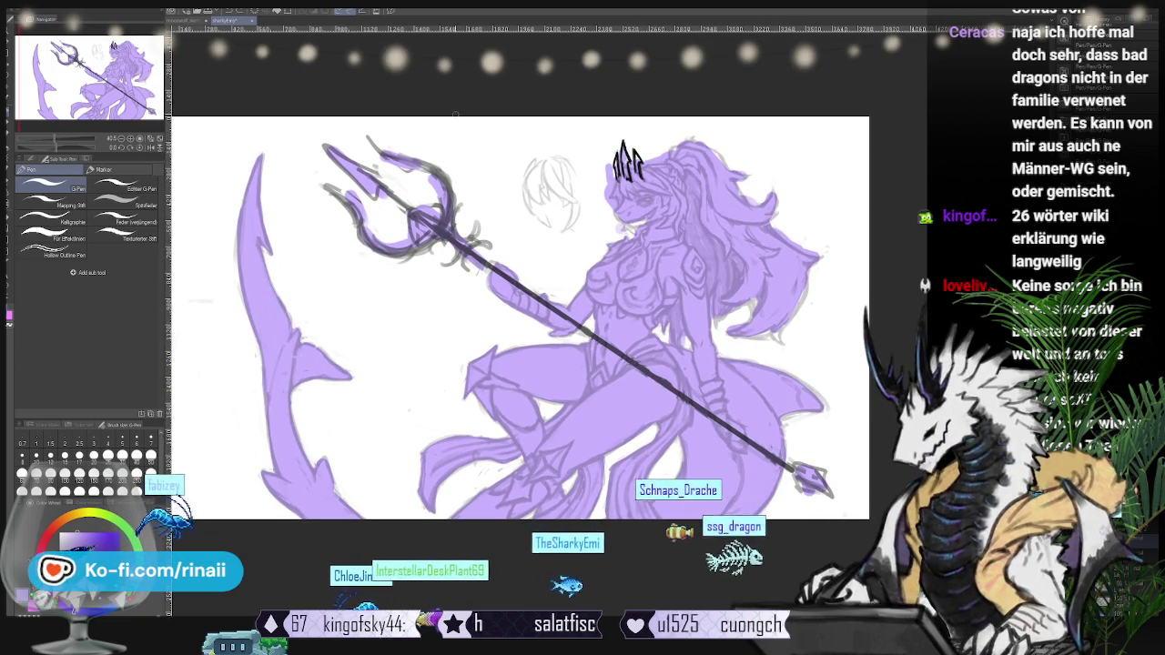
drag(494, 226, 459, 260)
key(ctrl+z)
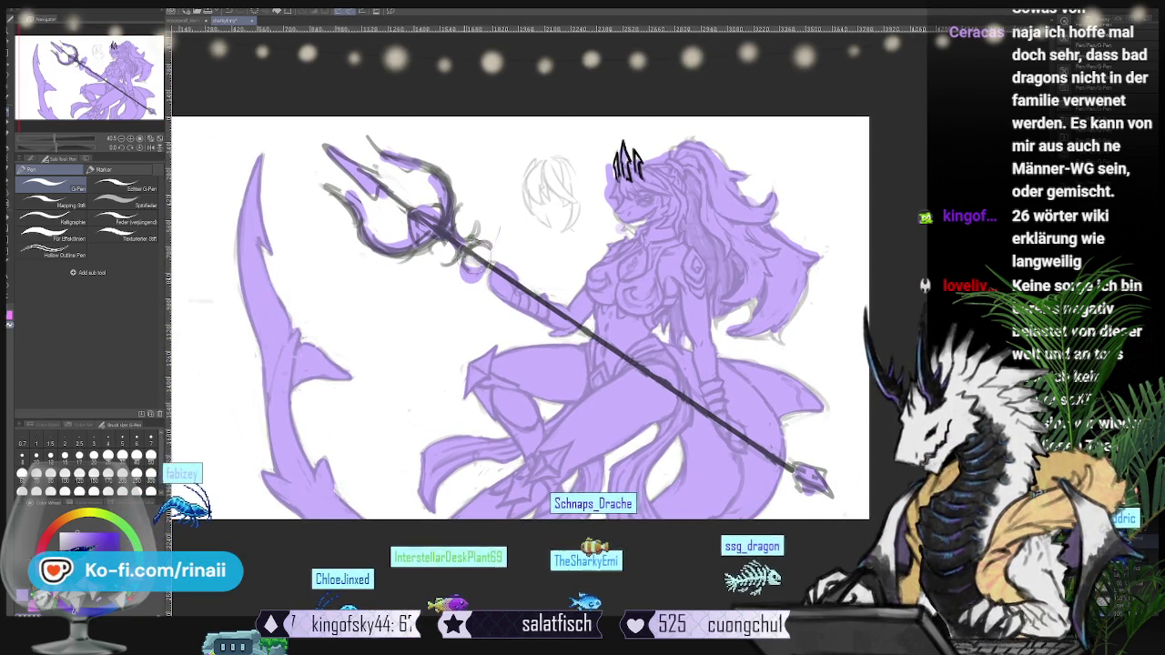
drag(326, 167, 460, 211)
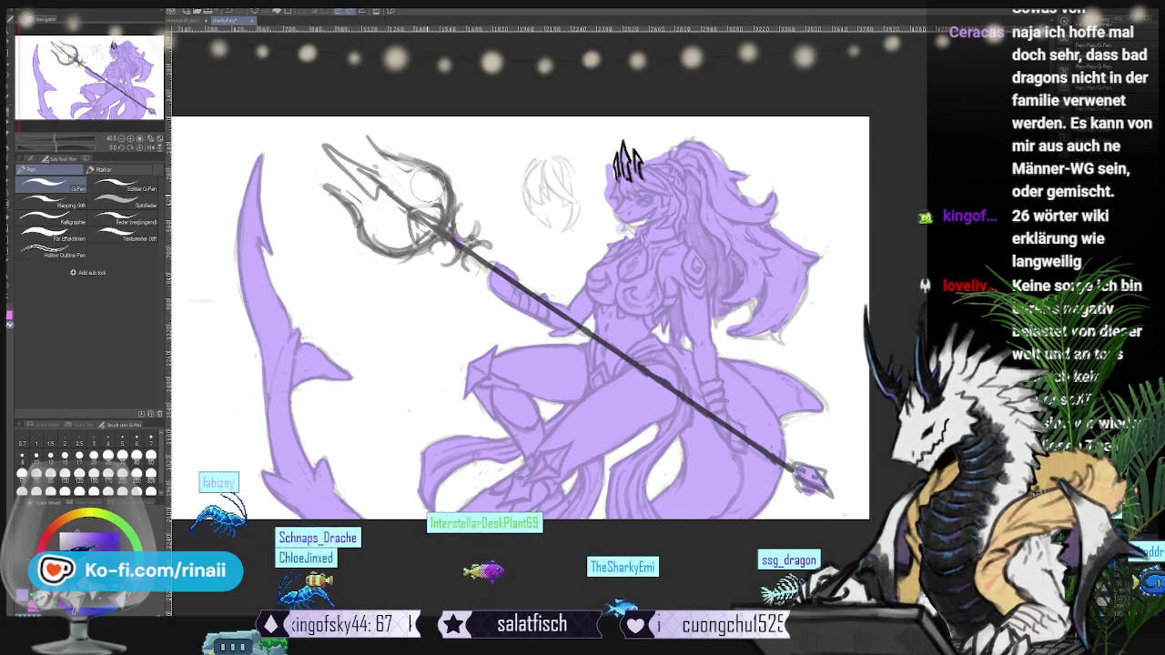
scroll(460, 354, down, 1)
drag(459, 353, 398, 309)
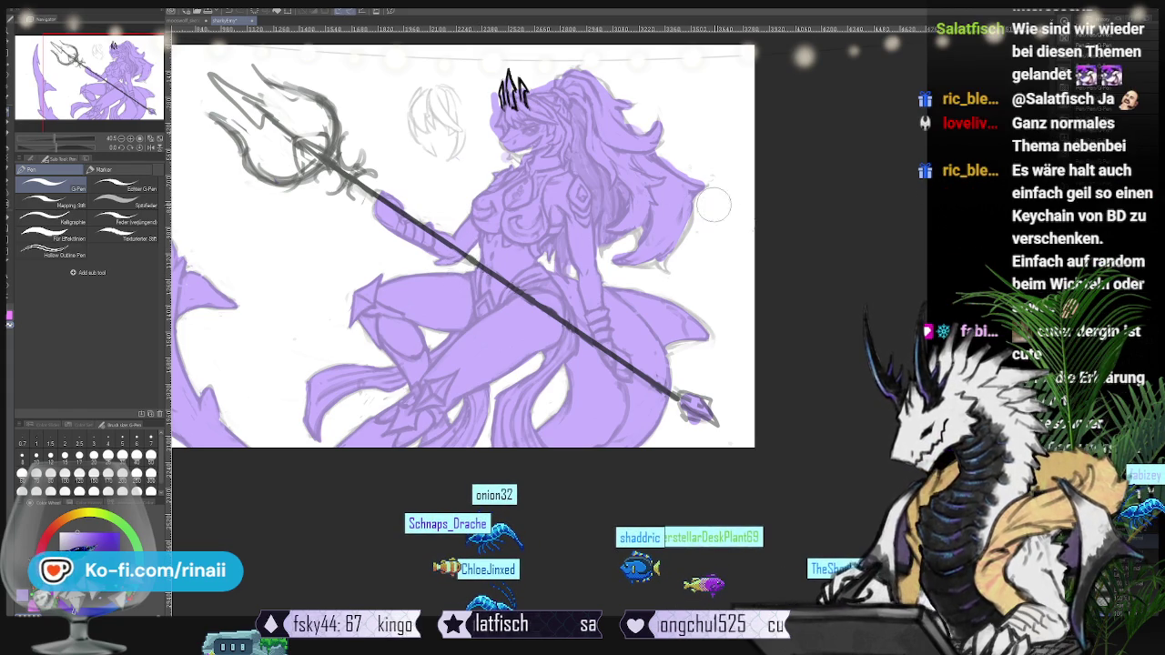
- Switch between pencil and pen brushes to redraw the head with a high ponytail
scroll(773, 225, up, 2)
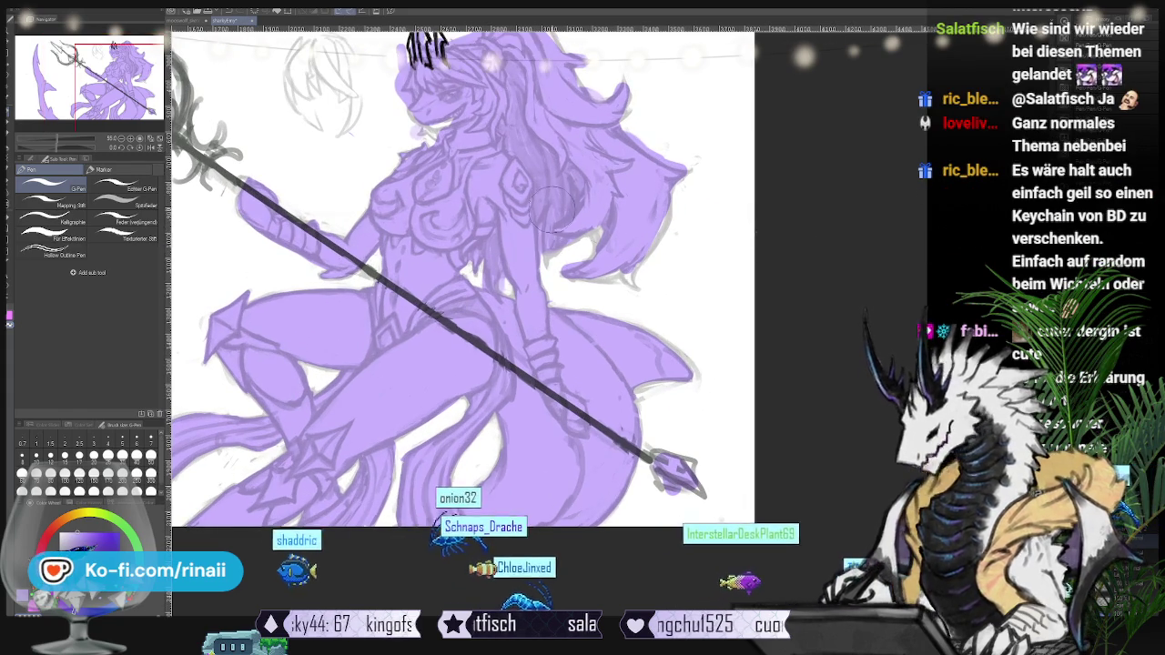
key(p)
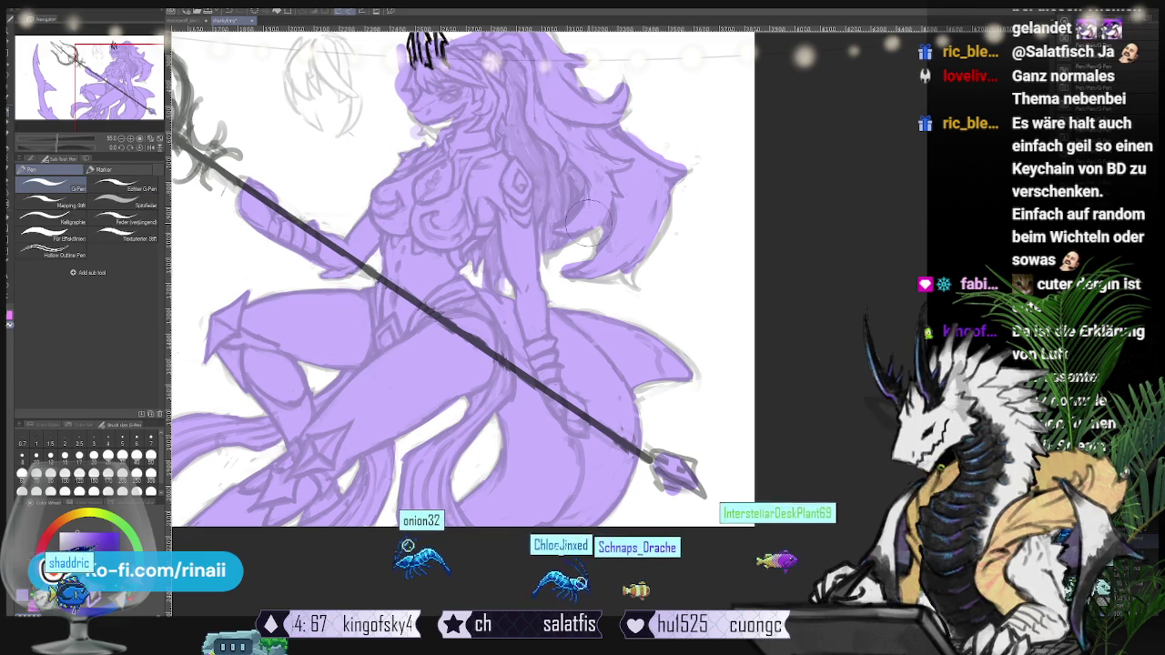
key(p)
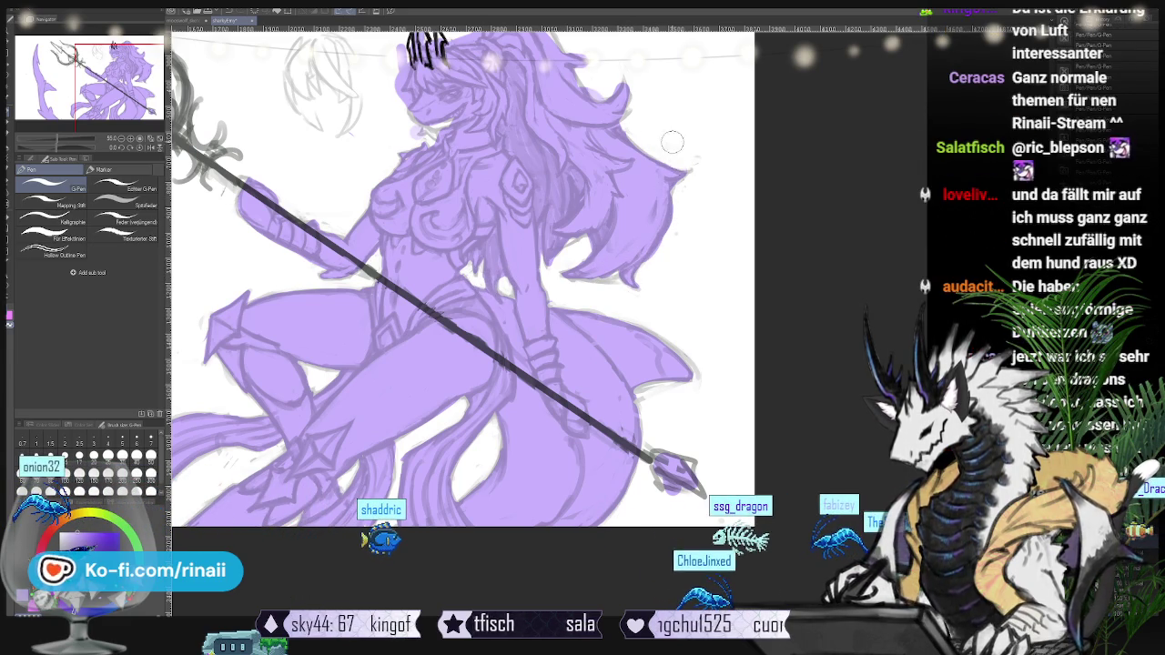
scroll(672, 141, up, 2)
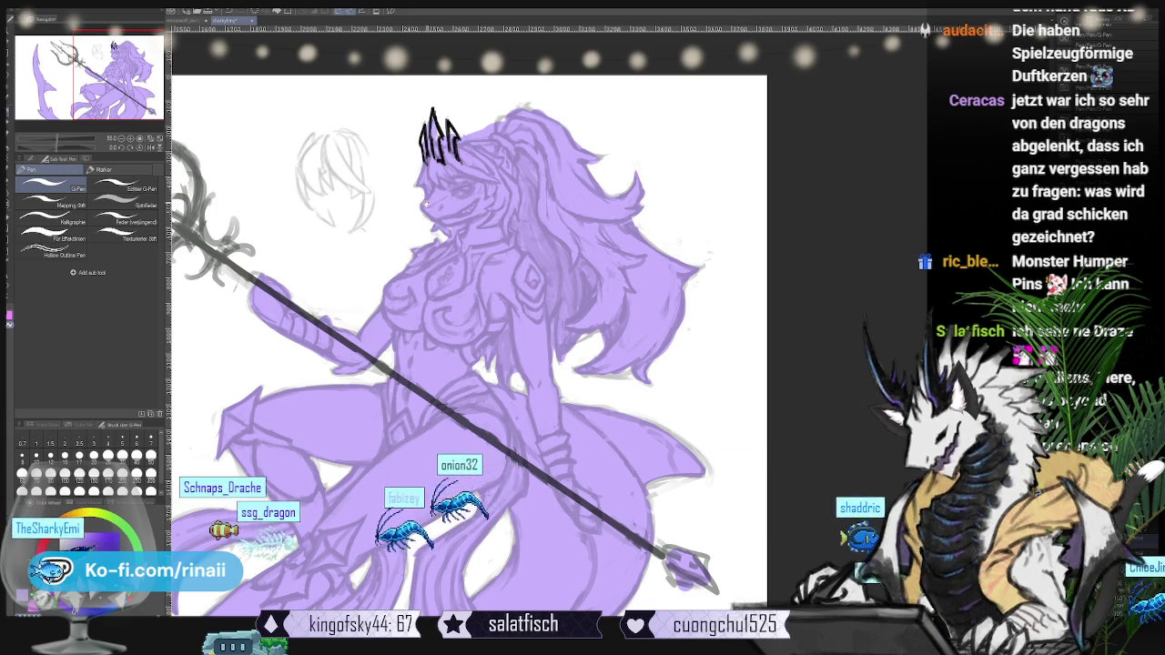
- Pan to reframe the figure and bring the character reference sheet into view
drag(417, 221, 395, 308)
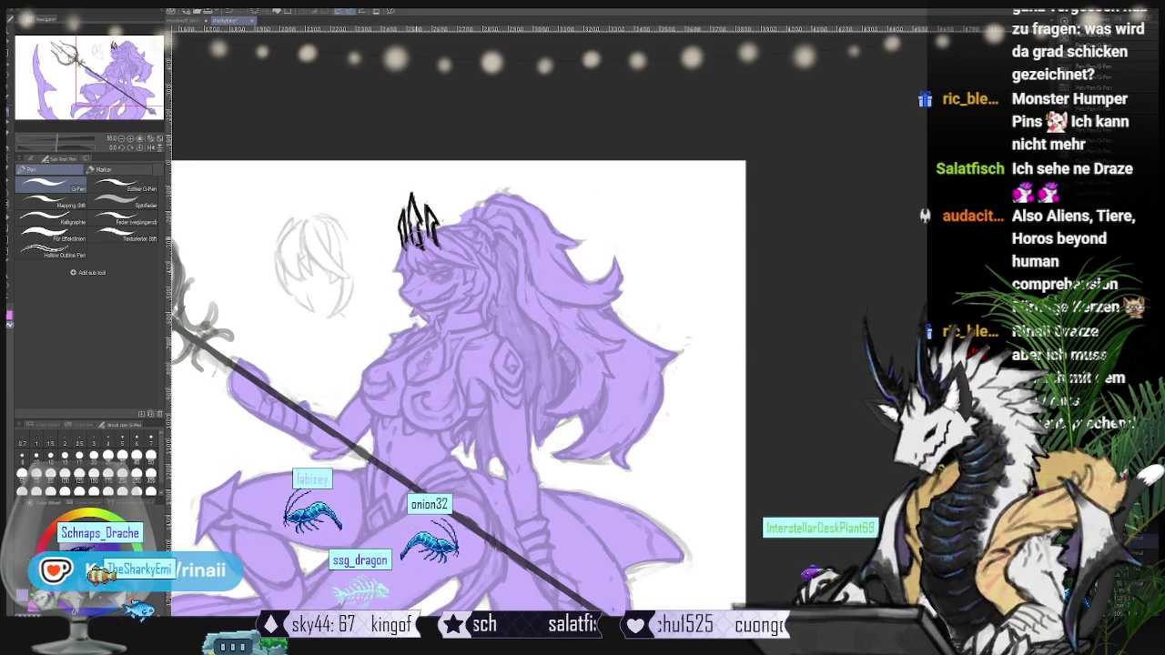
drag(455, 364, 487, 321)
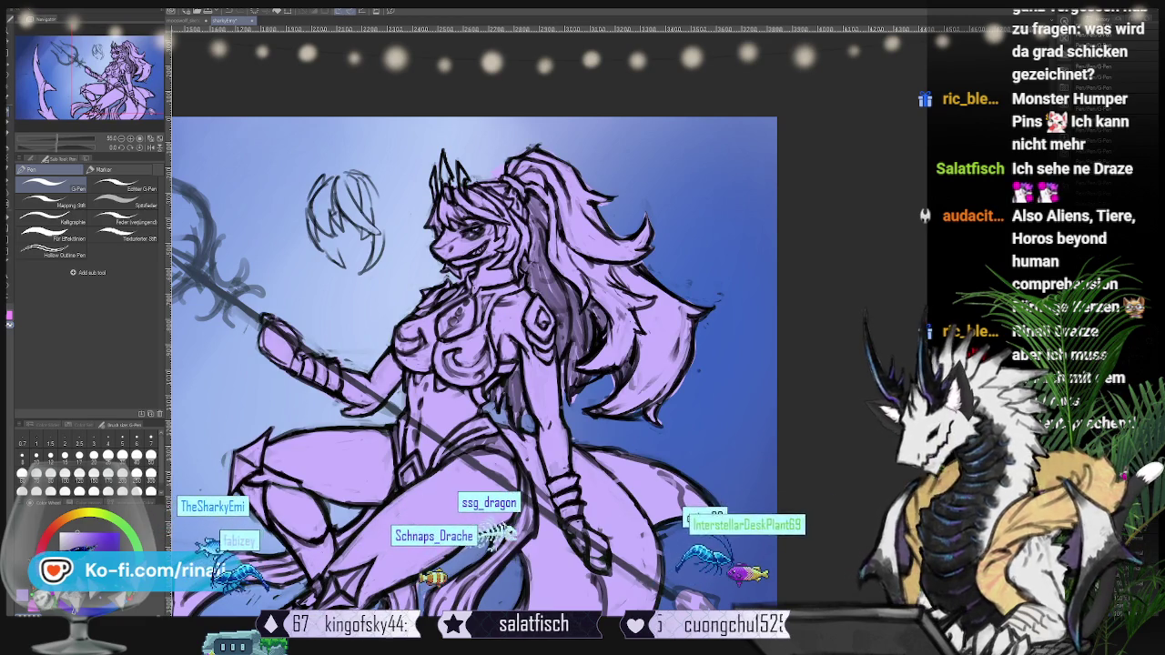
drag(455, 364, 760, 364)
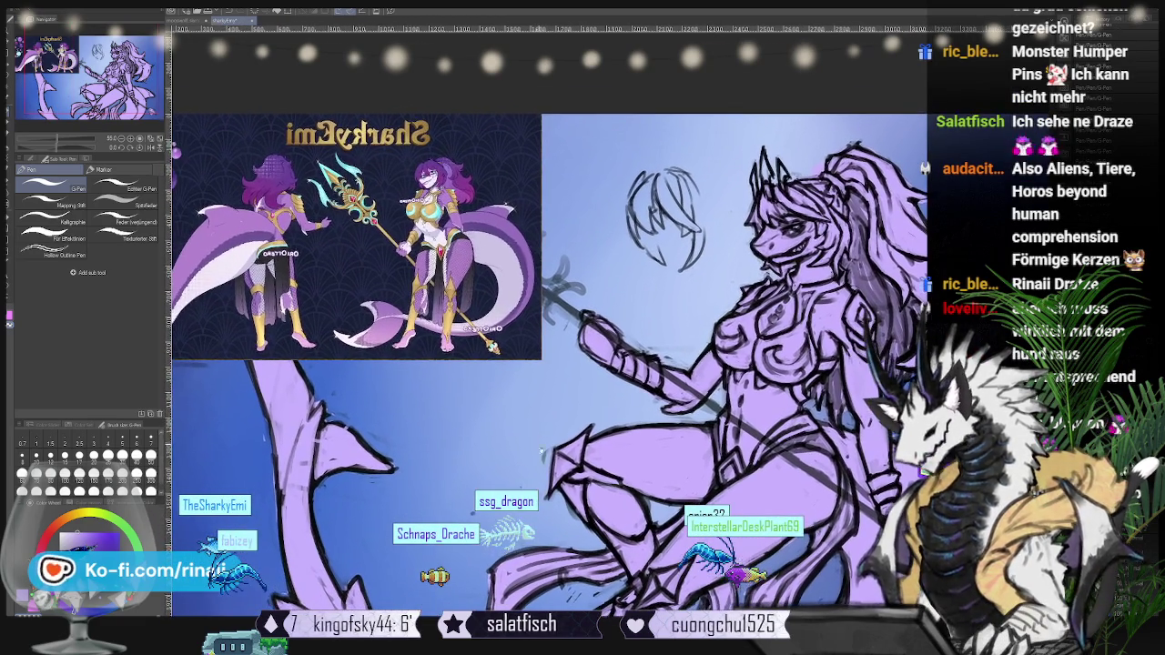
- Zoom in on the reference sheet, then zoom back out and center the whole artwork
scroll(388, 269, up, 1)
drag(388, 269, 459, 284)
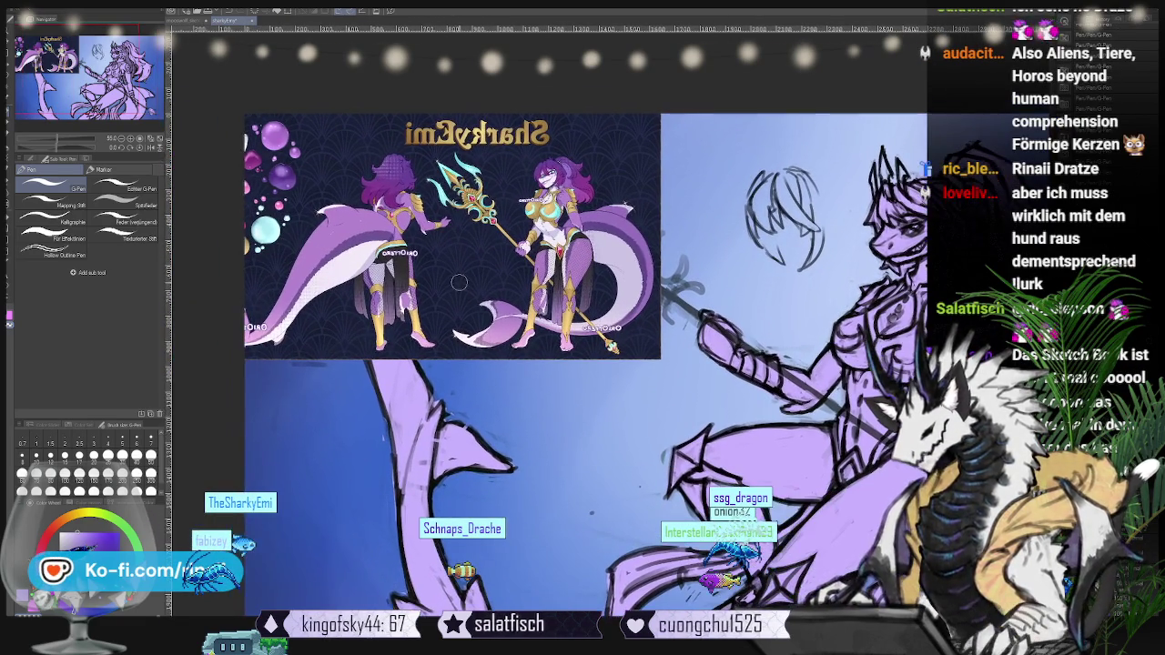
scroll(456, 237, up, 1)
scroll(455, 237, up, 1)
scroll(455, 236, up, 1)
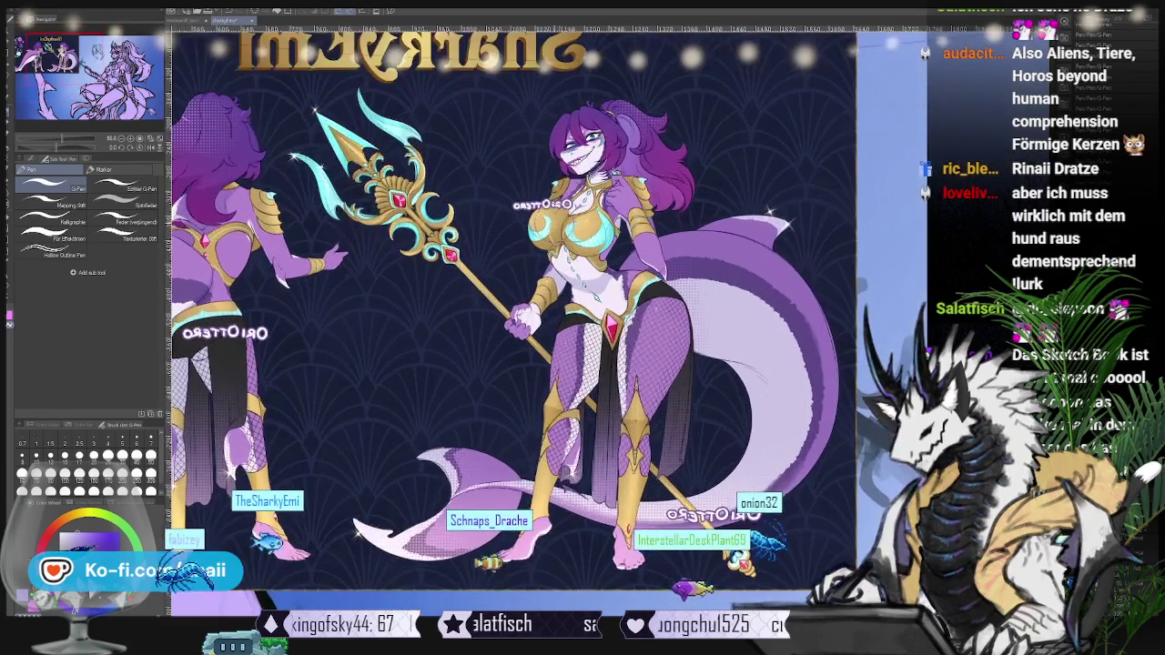
scroll(504, 191, down, 1)
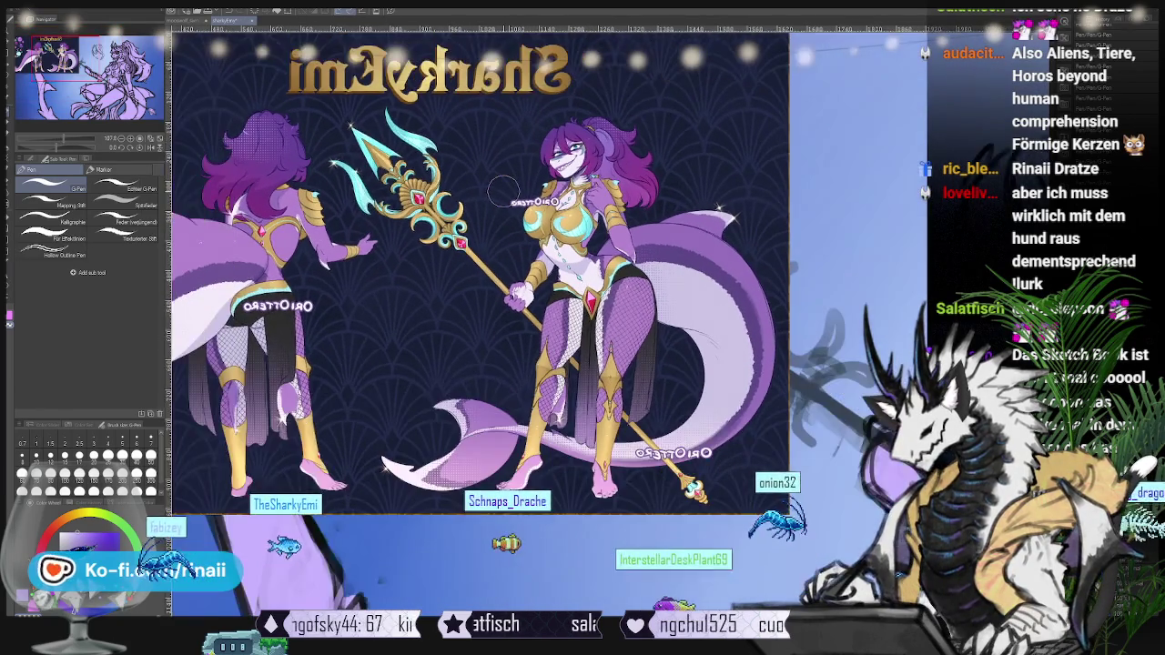
scroll(503, 191, down, 1)
scroll(503, 191, down, 1)
scroll(503, 191, down, 2)
drag(645, 324, 503, 300)
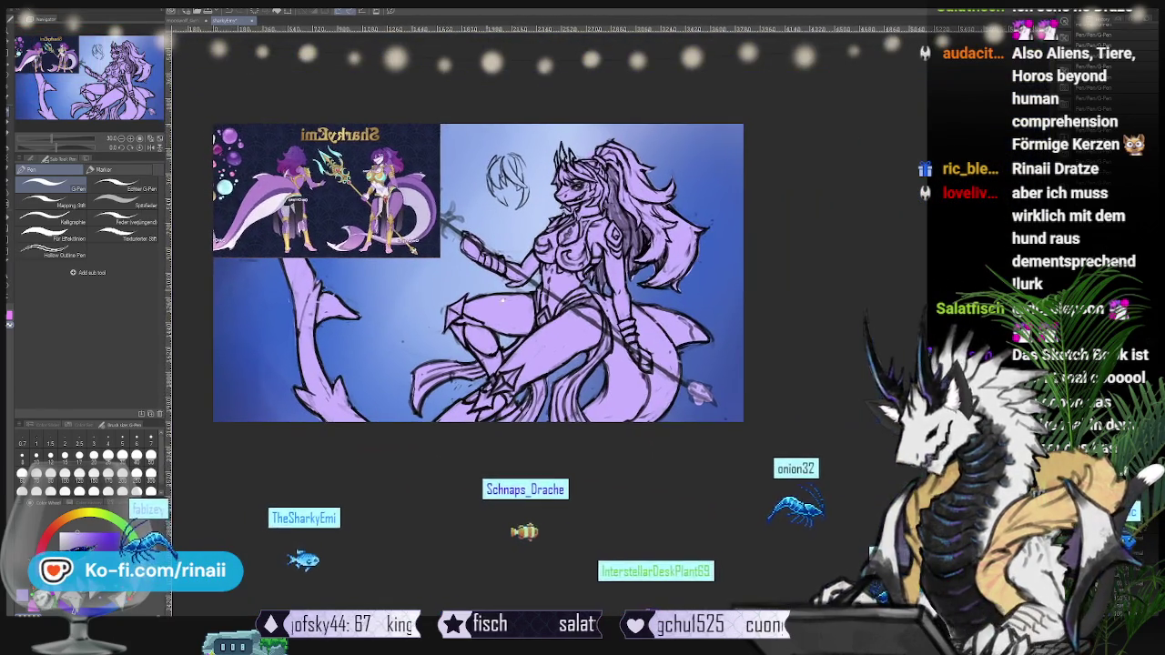
- Show the swirling blue background with brighter pink tones, then zoom in
key(ctrl+z)
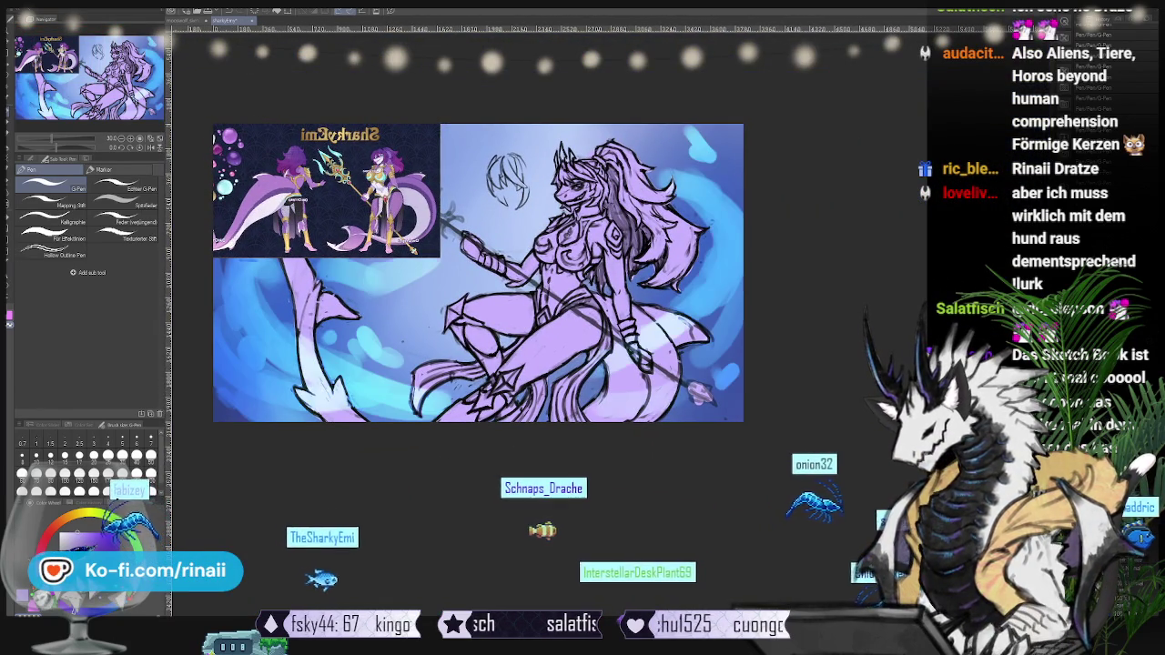
key(ctrl+z)
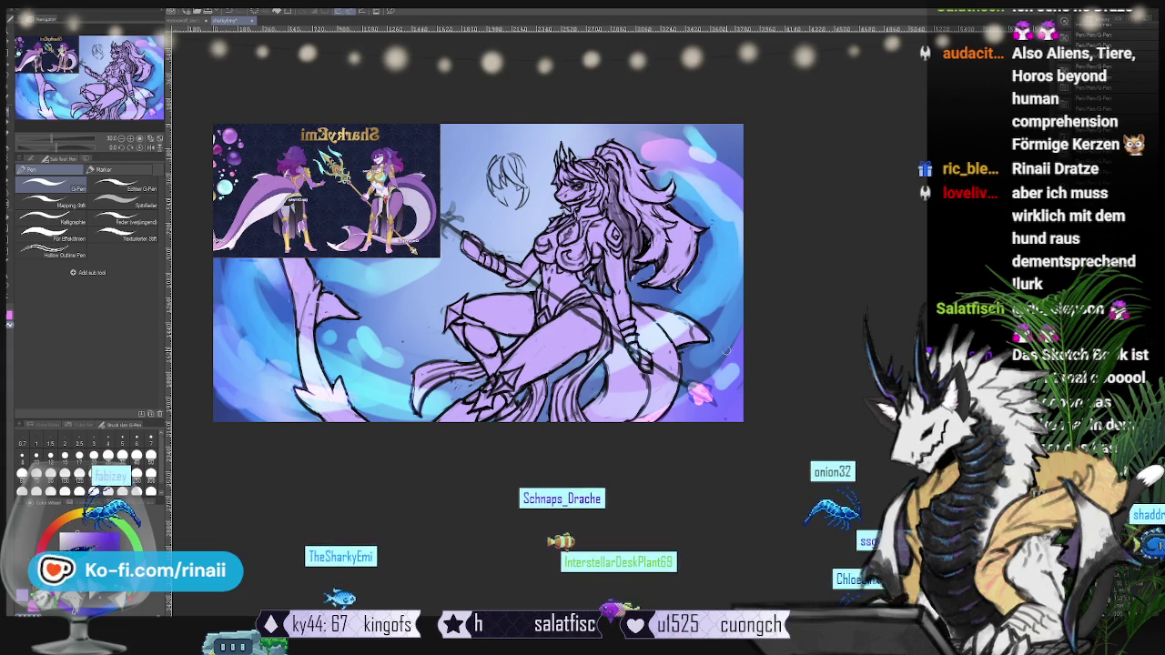
scroll(569, 342, up, 1)
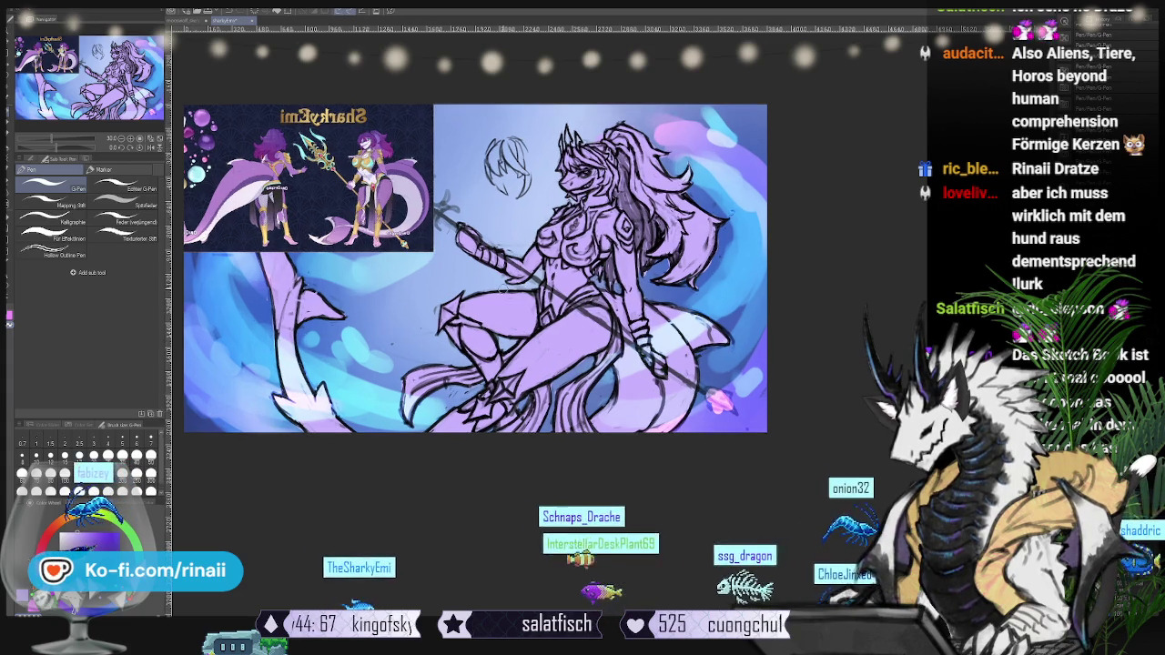
scroll(565, 318, up, 1)
scroll(560, 291, up, 1)
scroll(558, 277, up, 1)
scroll(558, 276, up, 1)
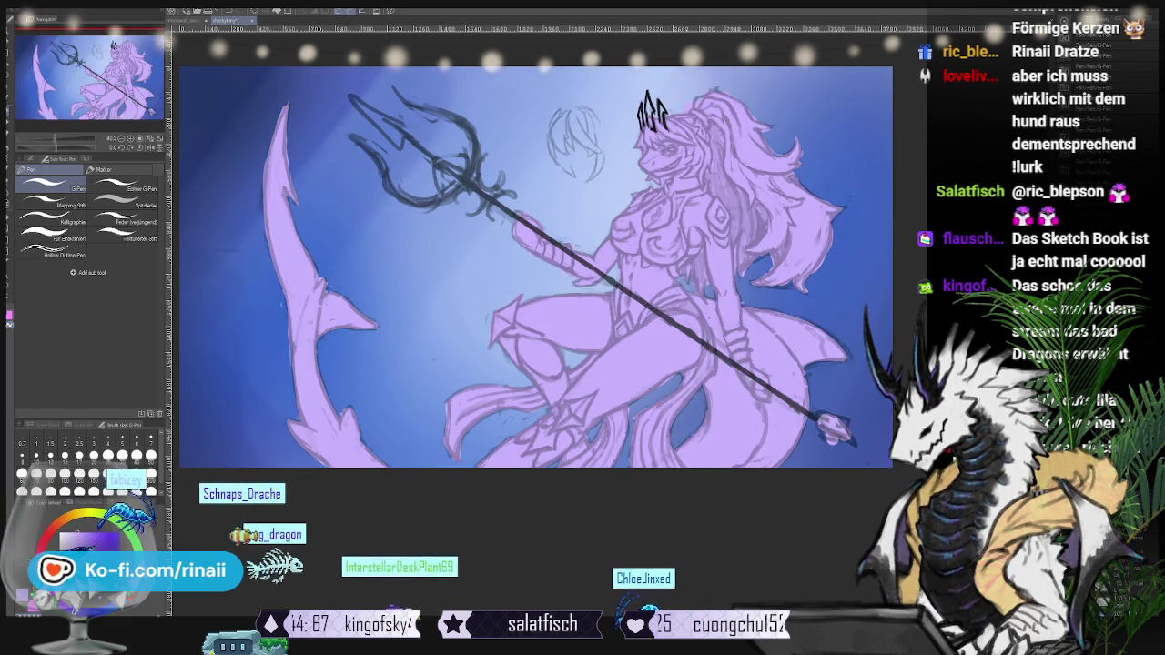
- Zoom in on the faded purple shark-girl against the blue gradient
scroll(717, 247, up, 2)
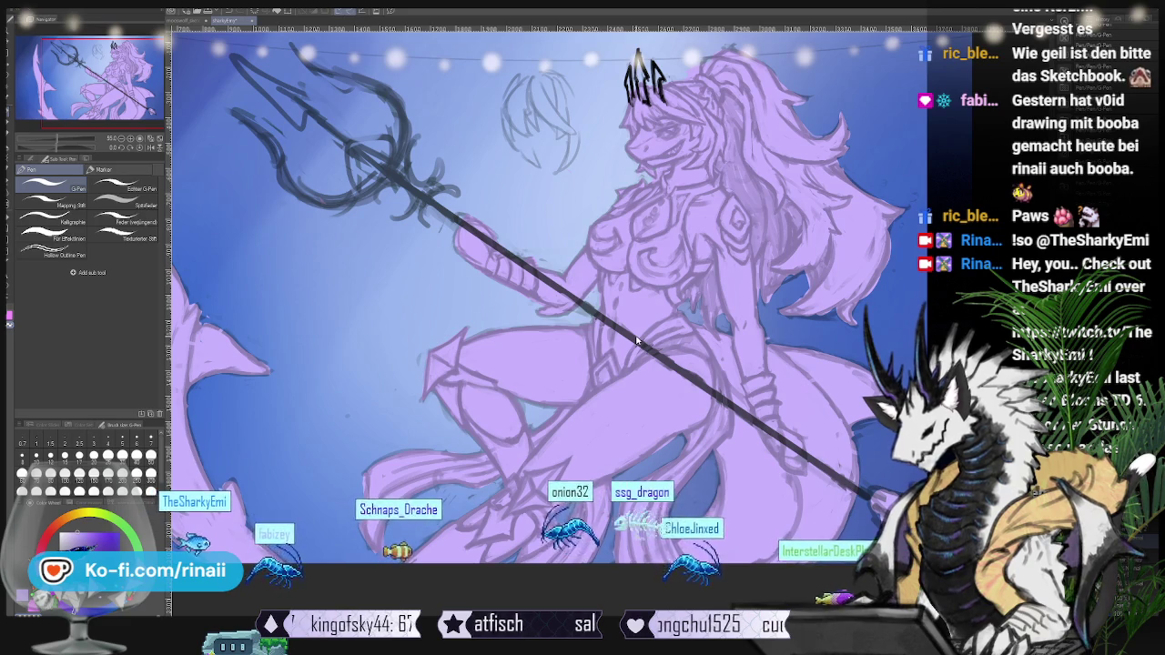
scroll(638, 342, down, 1)
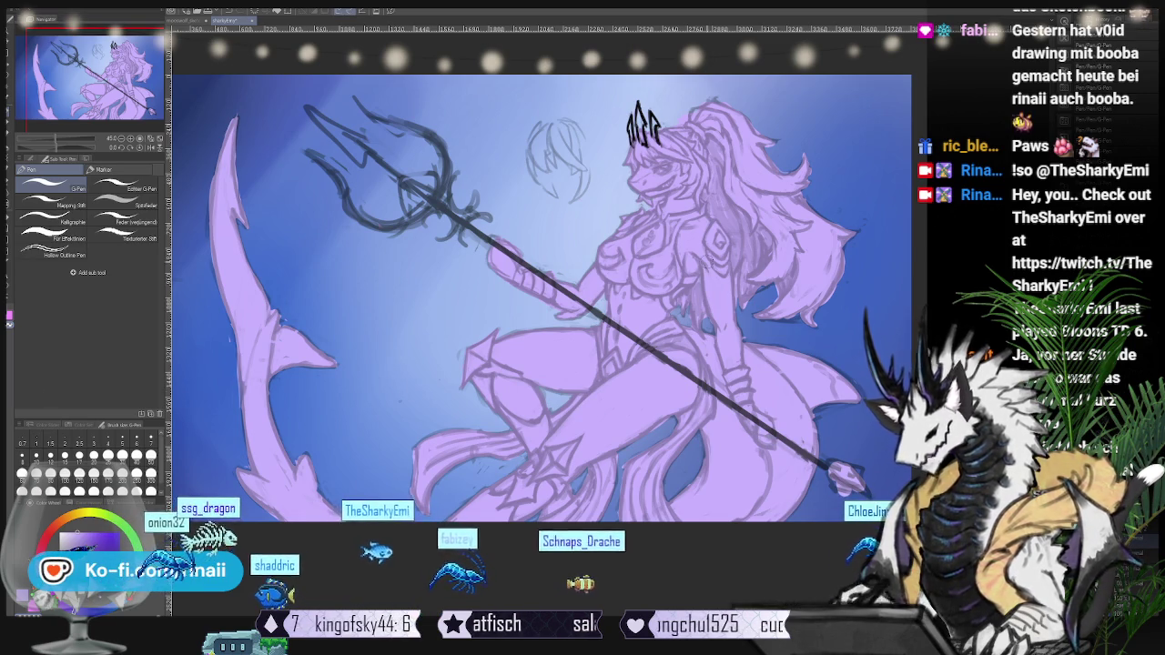
scroll(720, 257, up, 1)
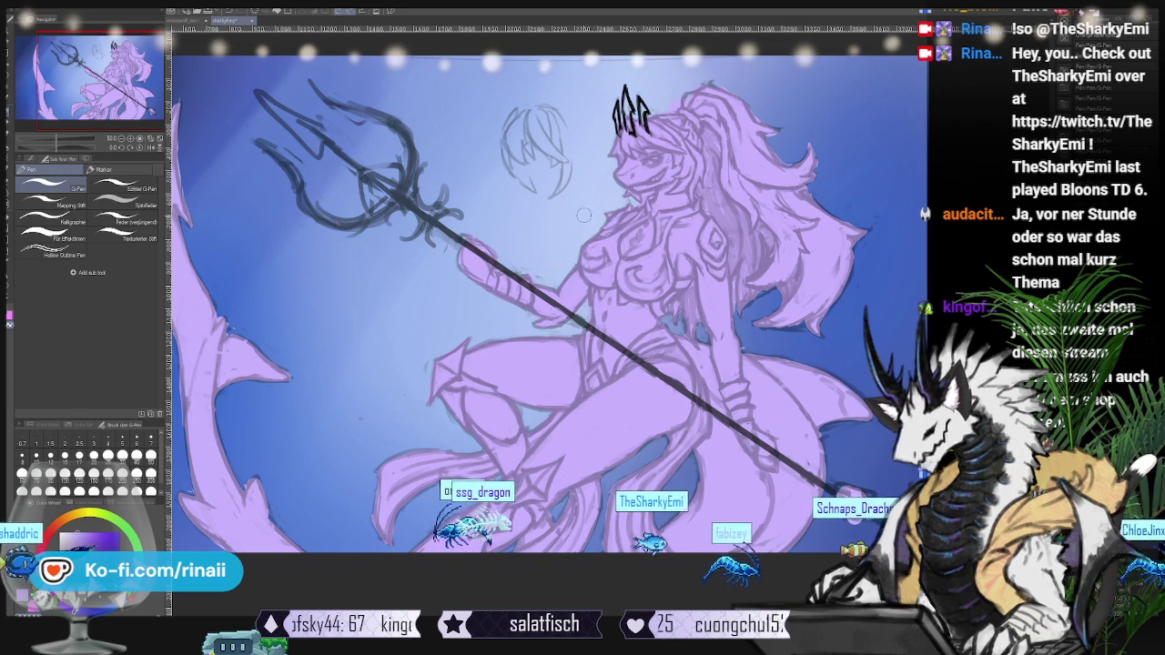
scroll(583, 215, up, 2)
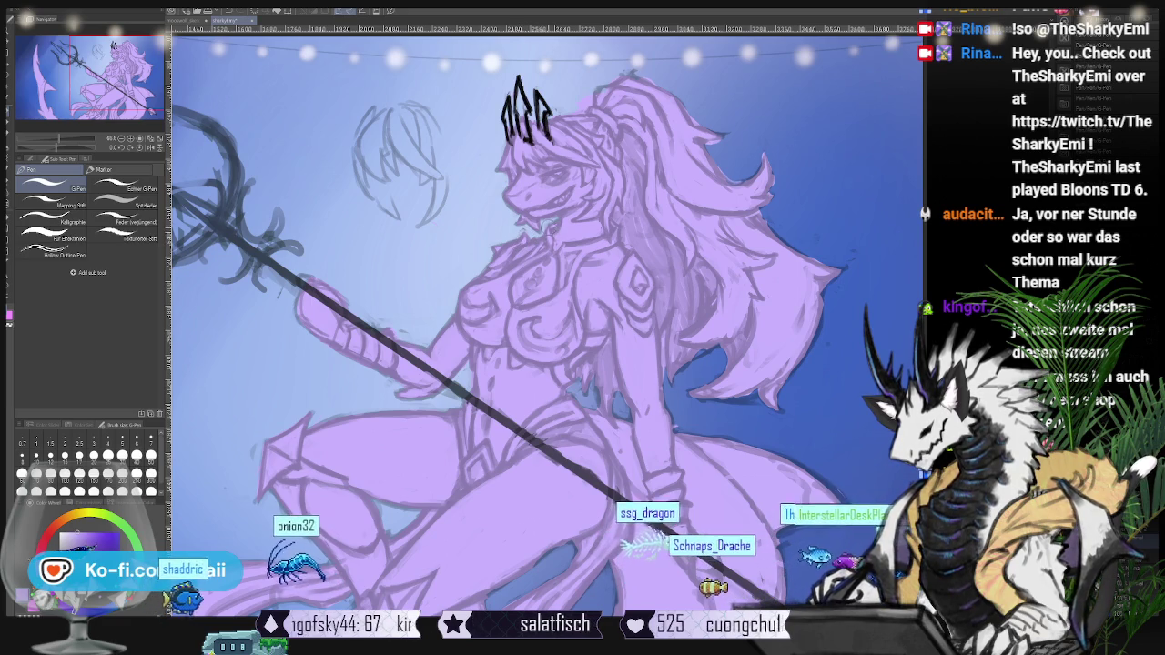
mouse_move(588, 96)
mouse_down()
mouse_move(550, 173)
mouse_move(531, 182)
mouse_up()
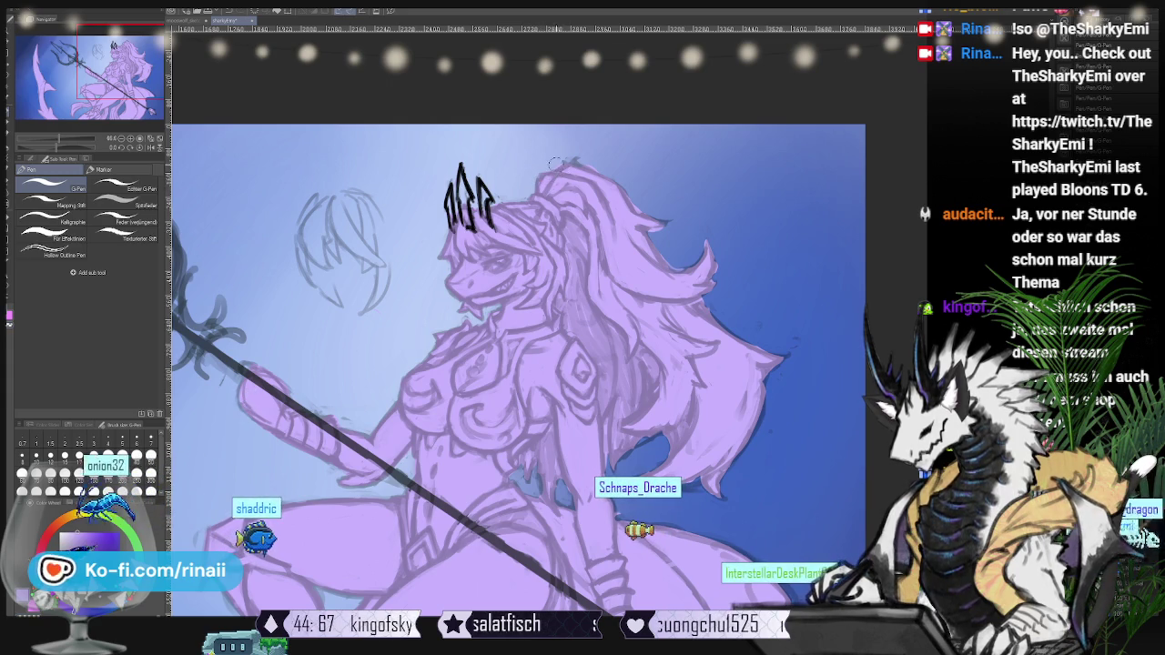
mouse_move(552, 165)
mouse_down()
mouse_move(373, 168)
mouse_move(401, 233)
mouse_up()
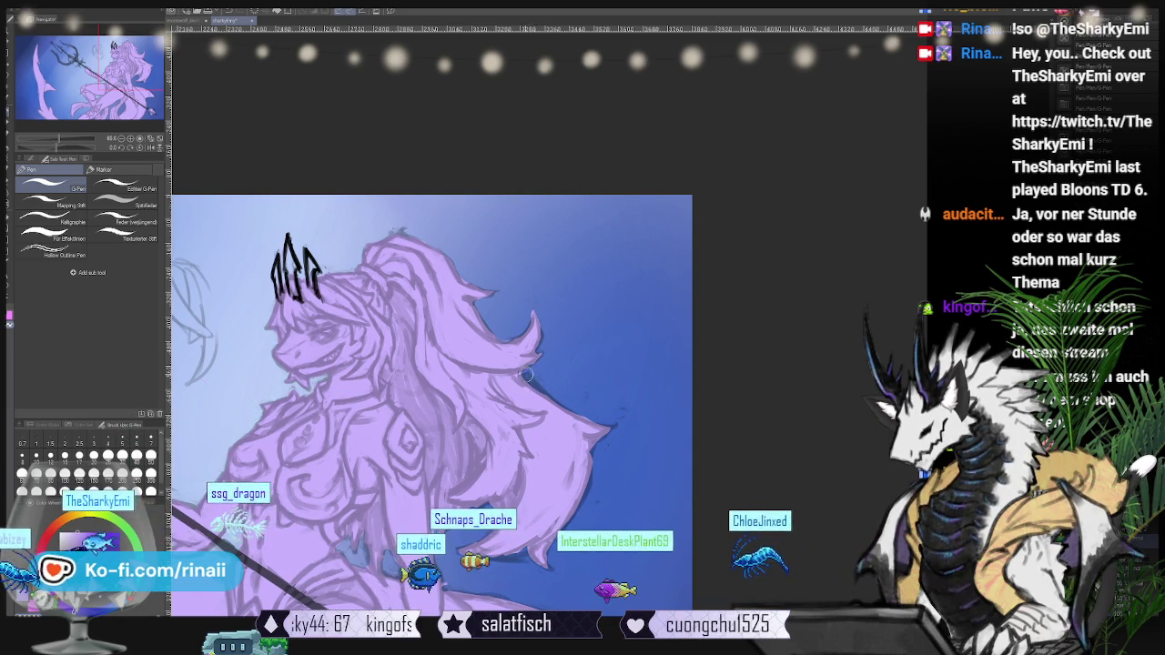
drag(526, 373, 577, 287)
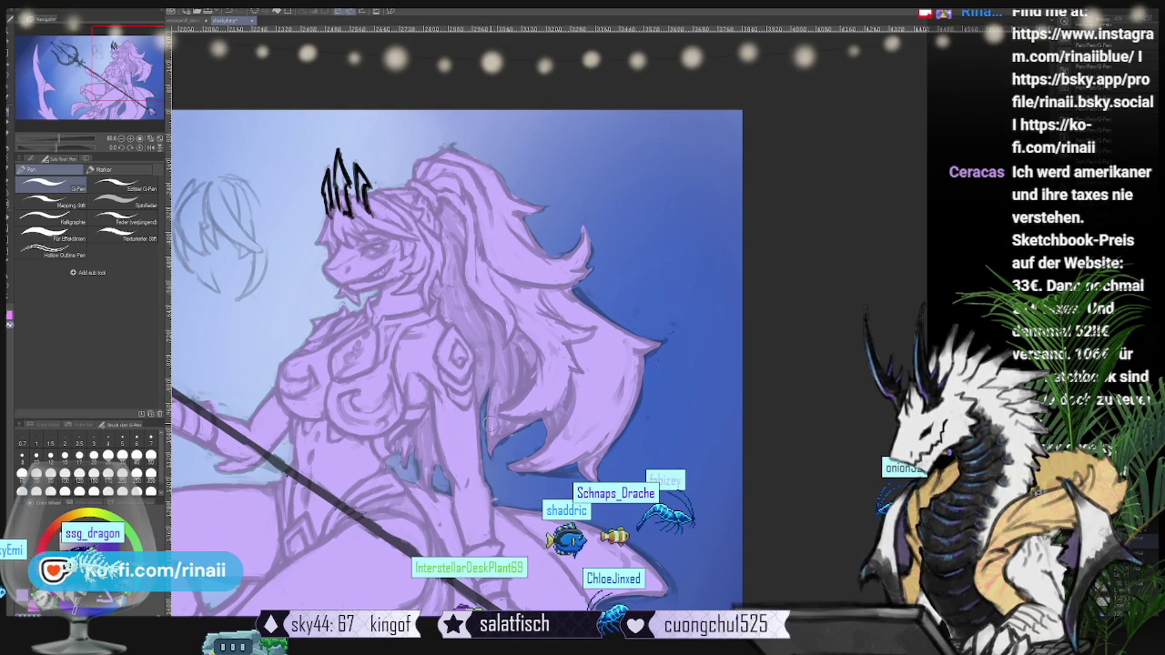
drag(487, 425, 550, 409)
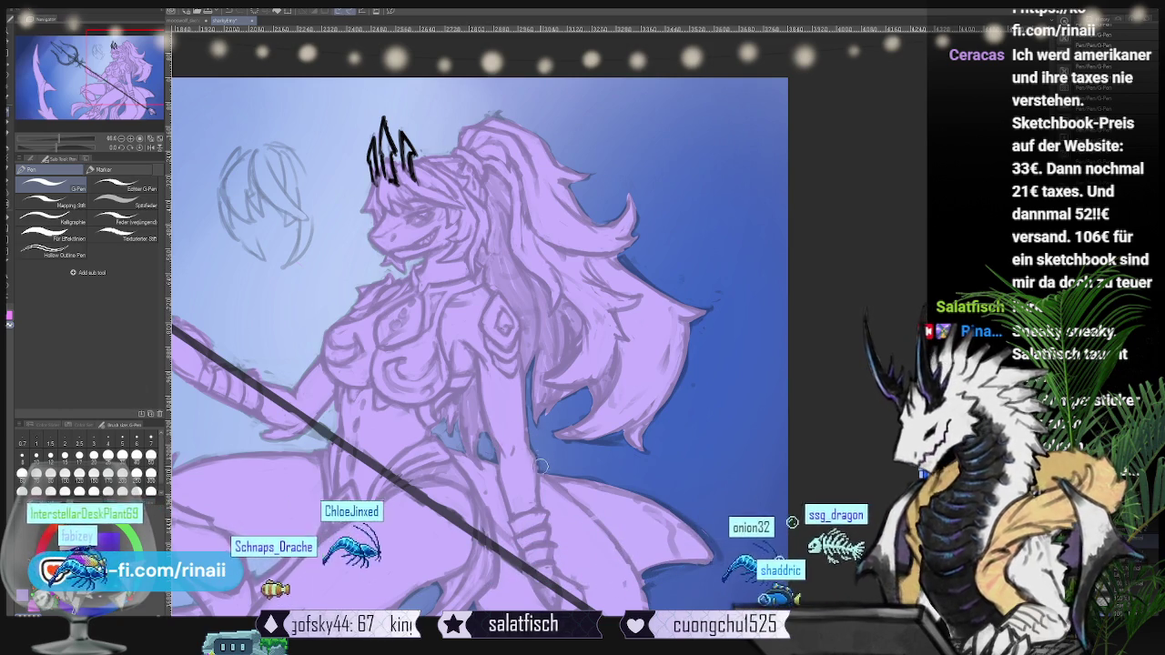
scroll(362, 378, up, 1)
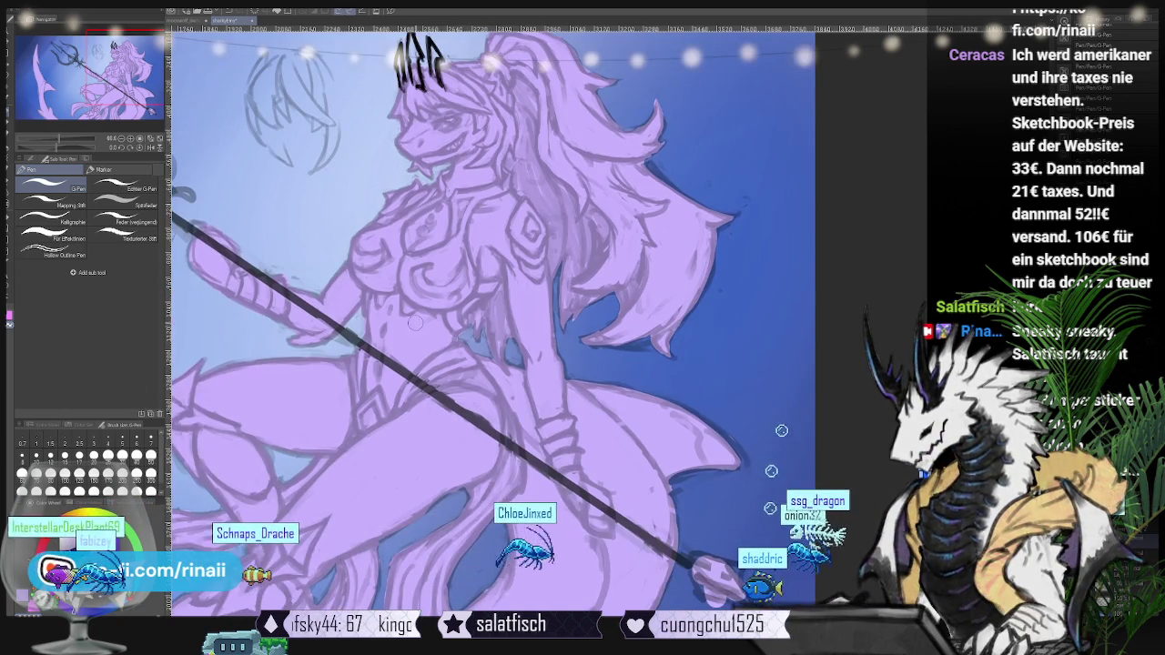
scroll(355, 346, up, 1)
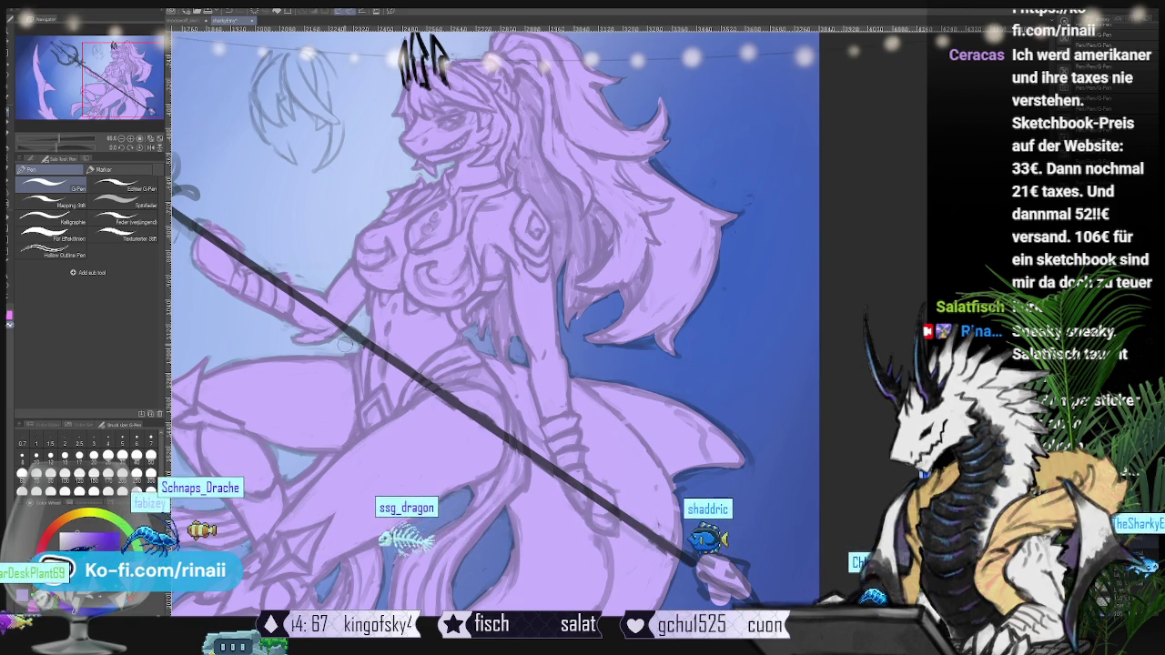
drag(346, 341, 401, 298)
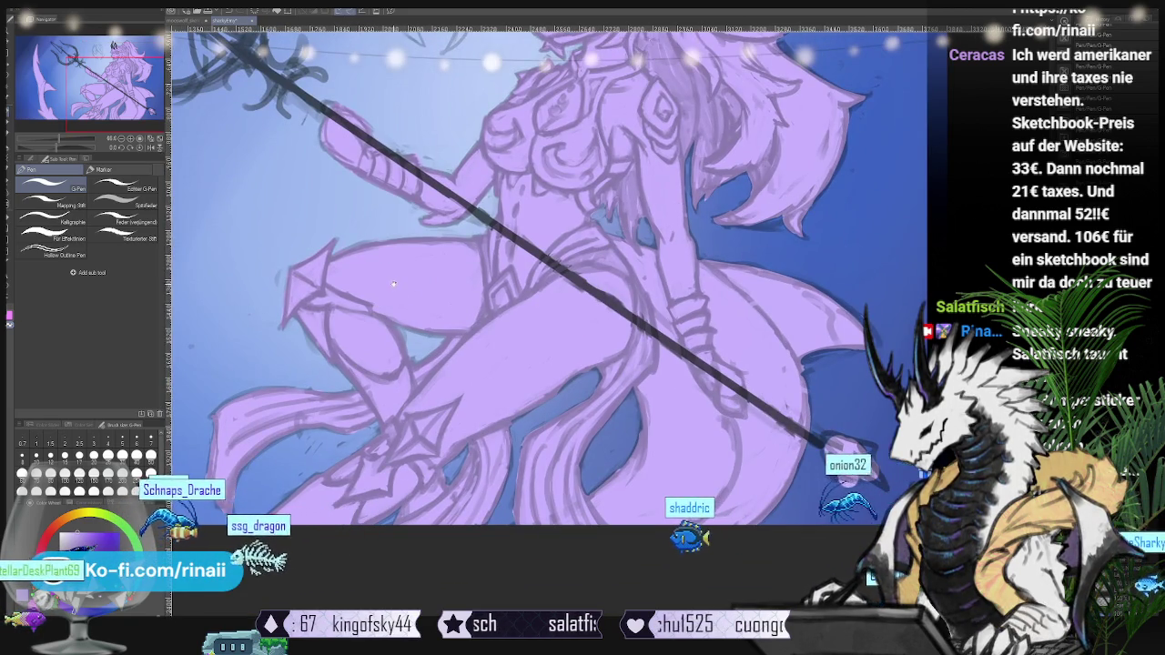
scroll(393, 284, down, 2)
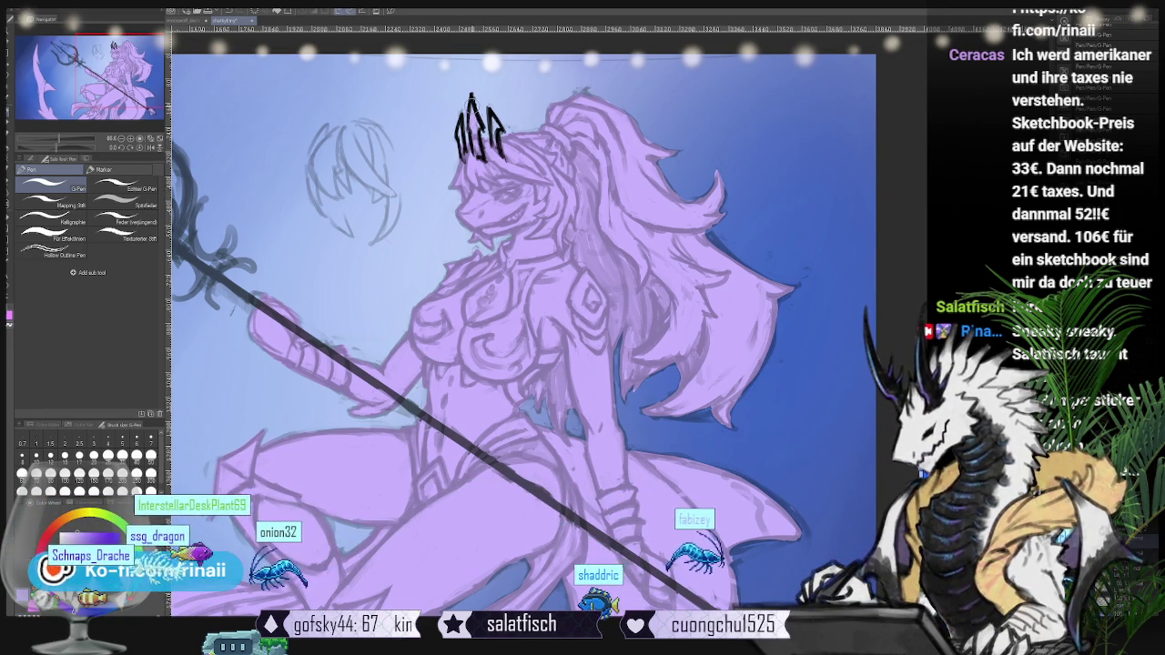
drag(510, 328, 492, 382)
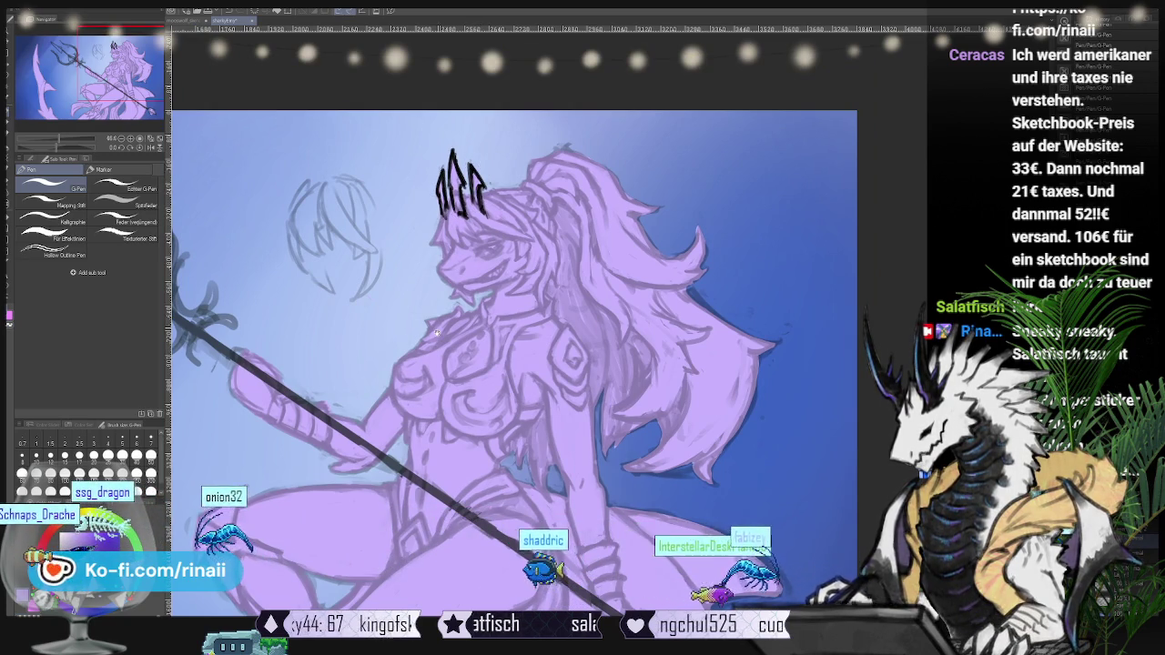
drag(437, 333, 482, 247)
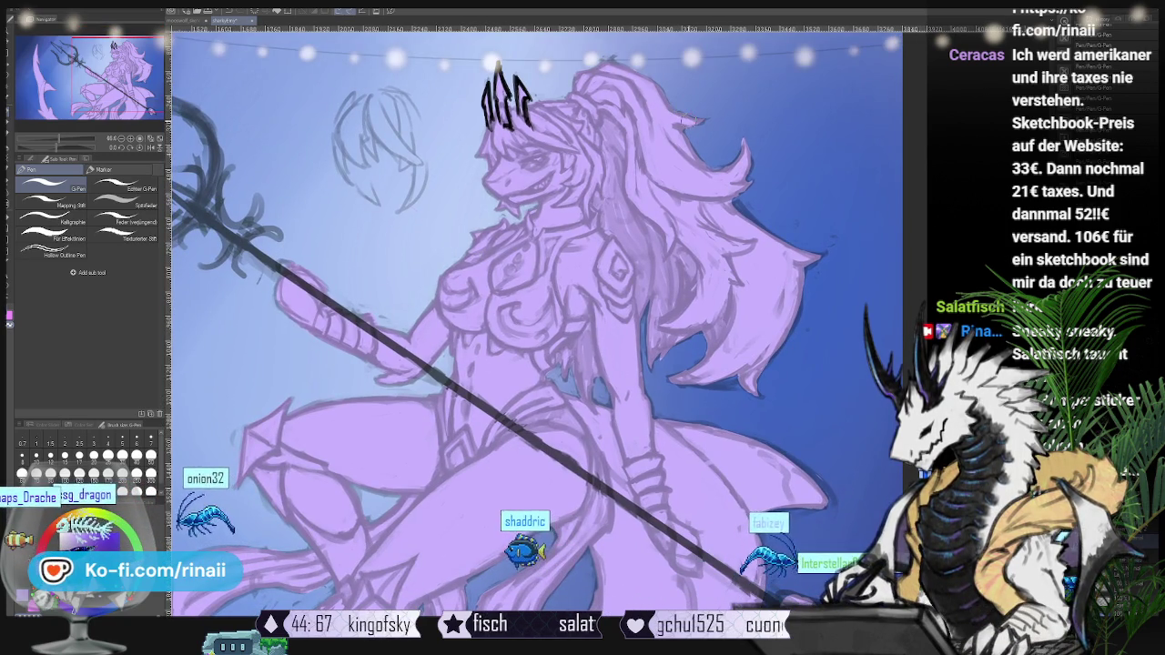
drag(510, 327, 548, 296)
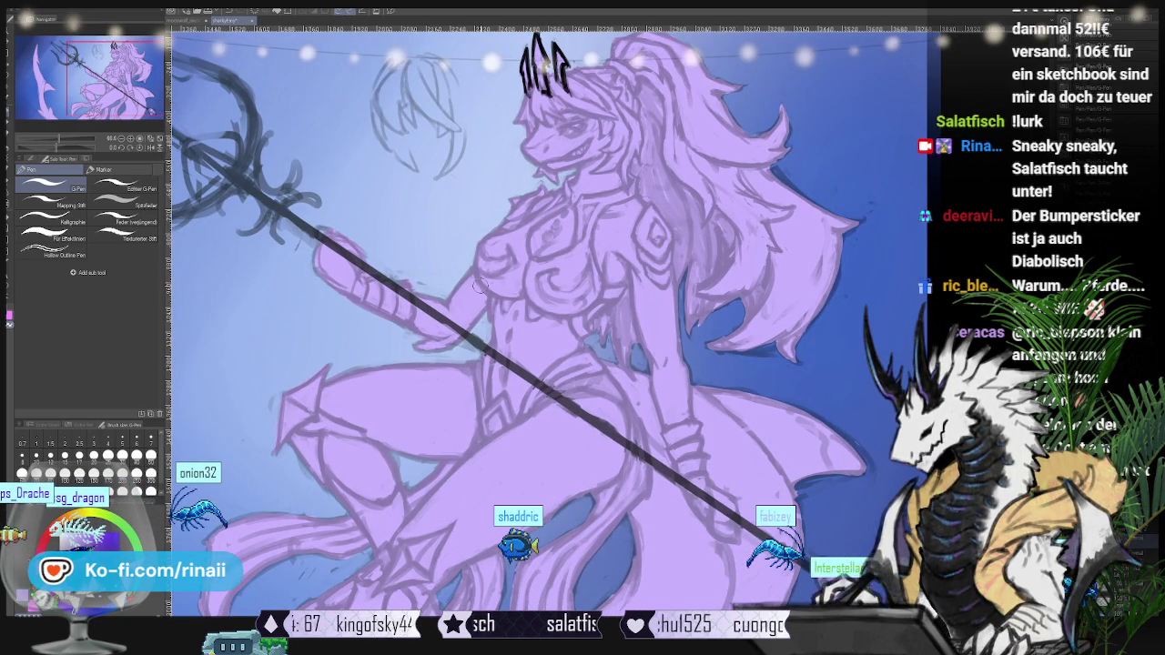
scroll(481, 285, down, 1)
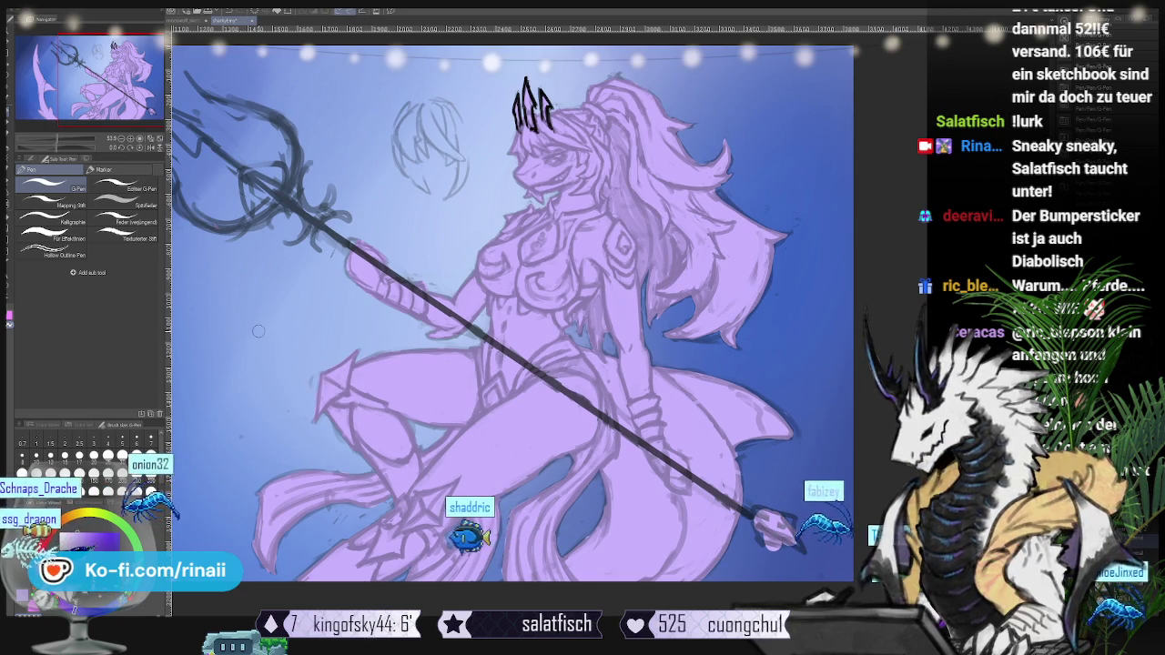
drag(258, 332, 475, 244)
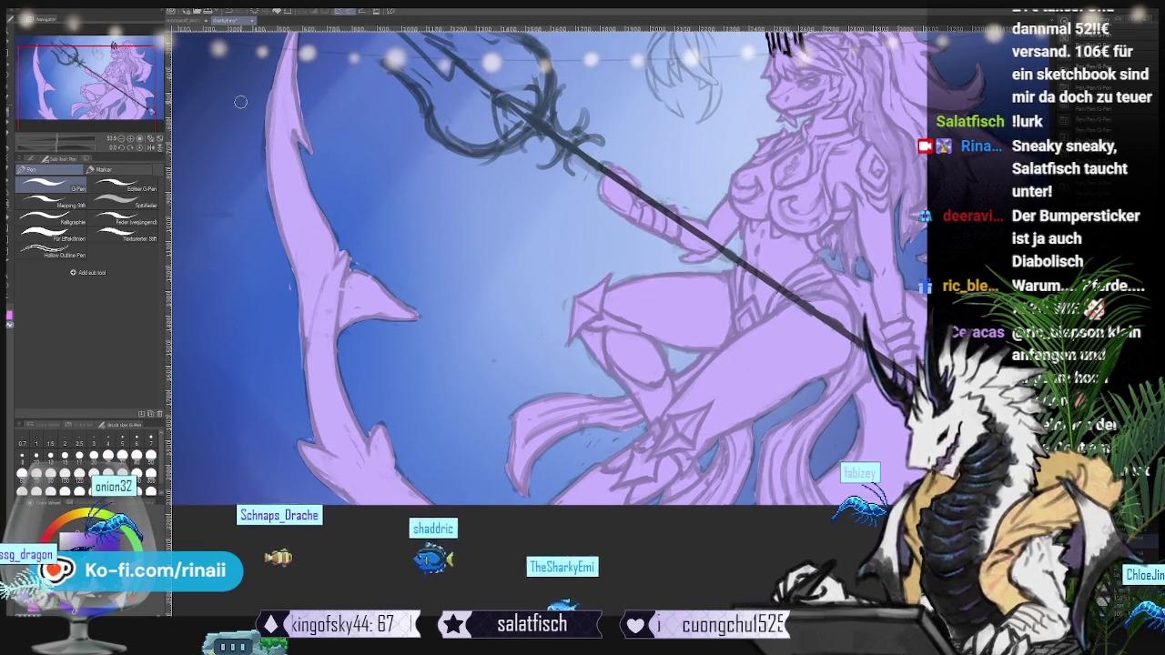
drag(240, 102, 287, 136)
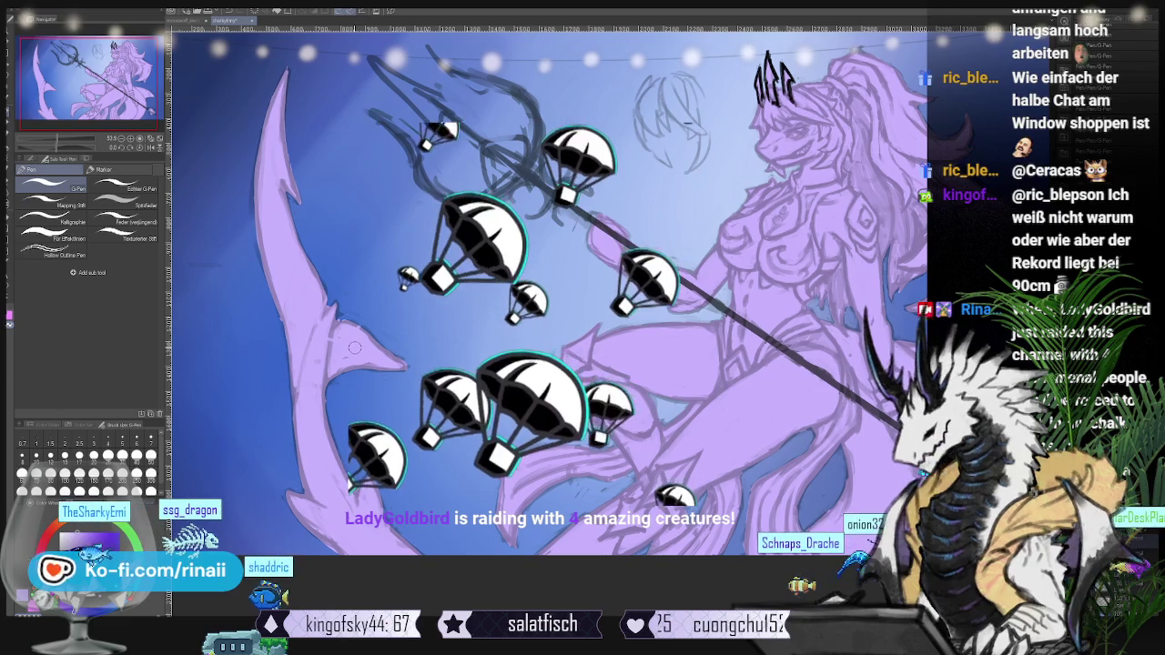
drag(408, 324, 326, 319)
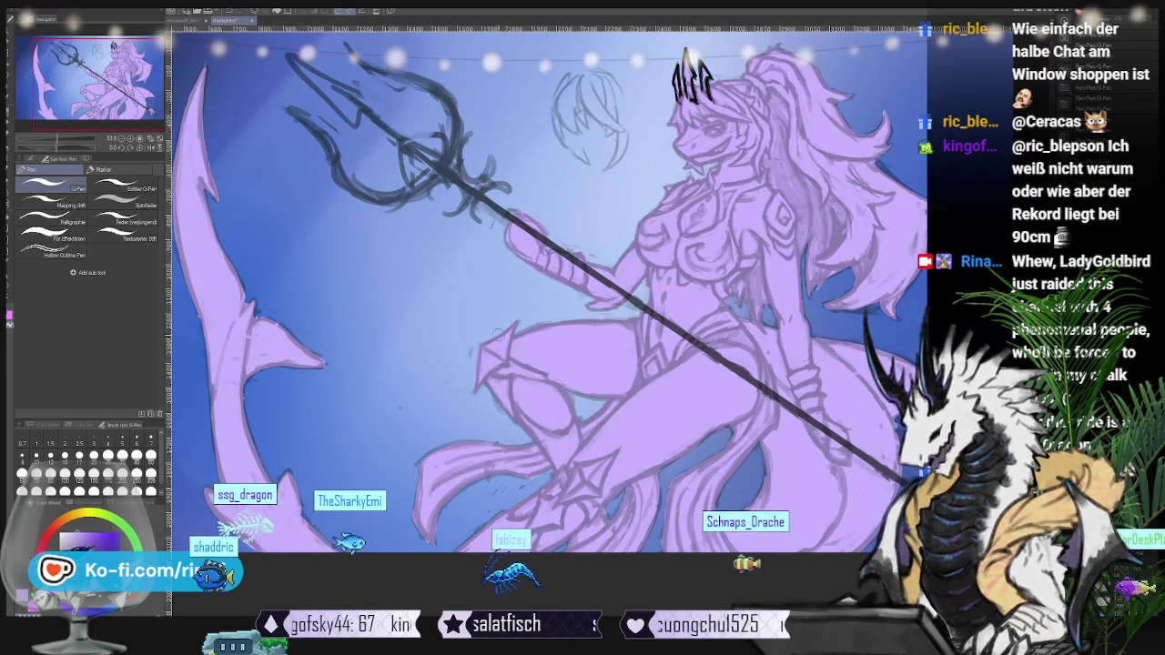
drag(328, 324, 312, 330)
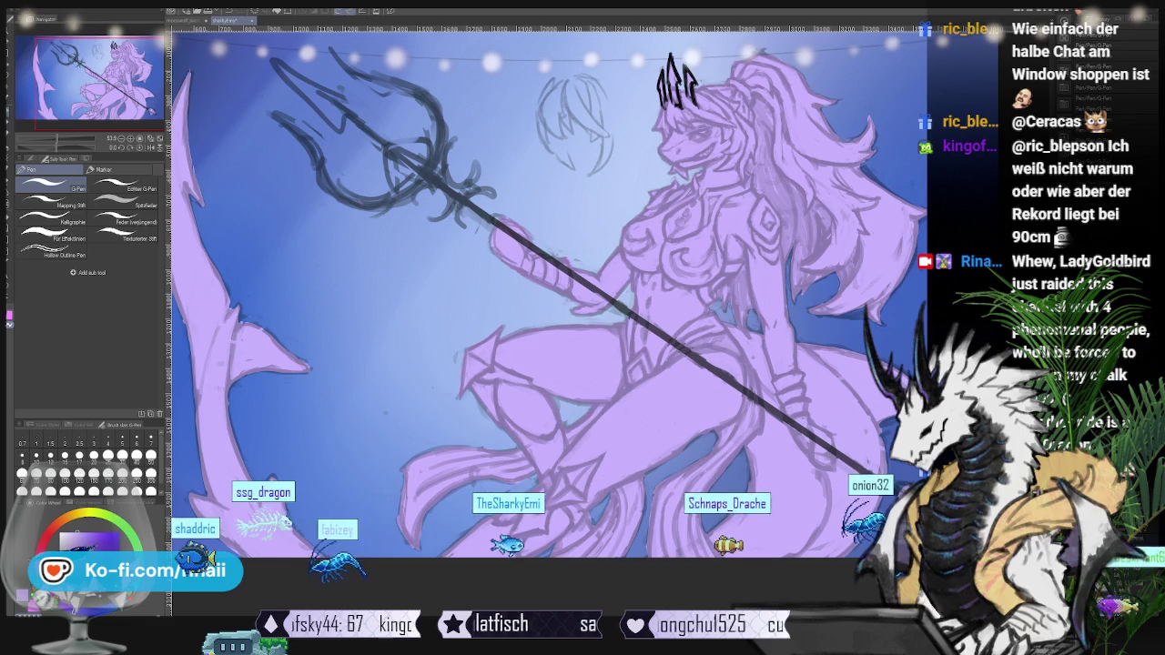
key(ctrl+z)
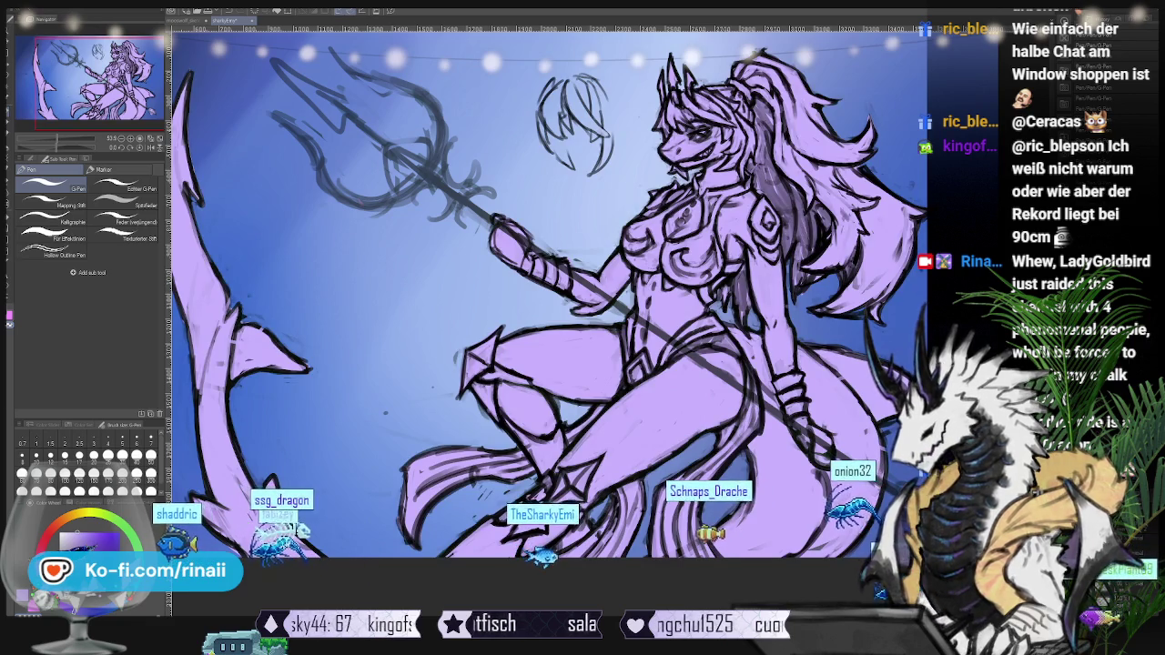
- Reveal the blue-purple bokeh background behind the bold-lined shark-girl
key(ctrl+z)
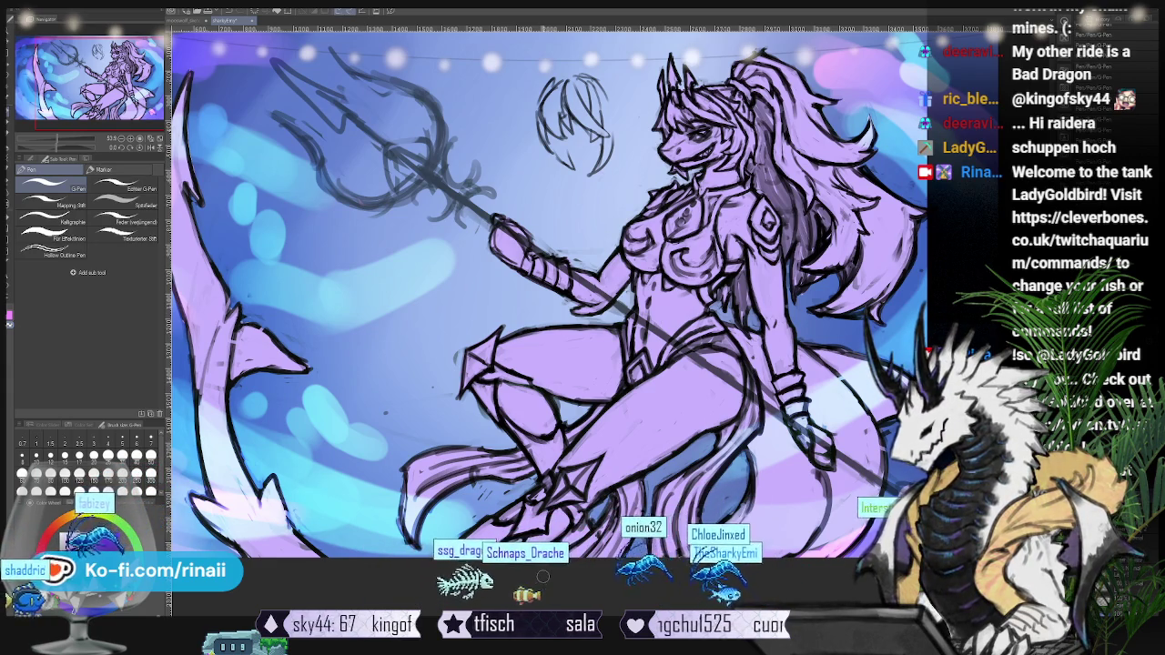
- Lasso-select the small grey head doodle beside the shark-girl's head
scroll(499, 400, down, 1)
scroll(589, 352, down, 1)
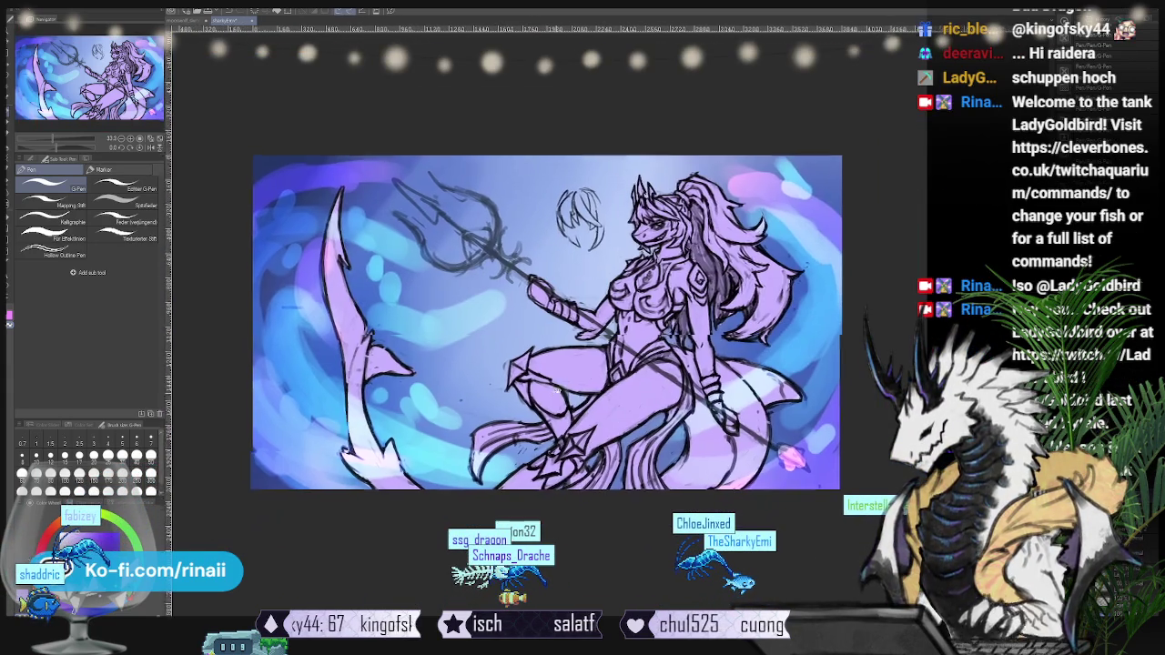
scroll(589, 352, up, 1)
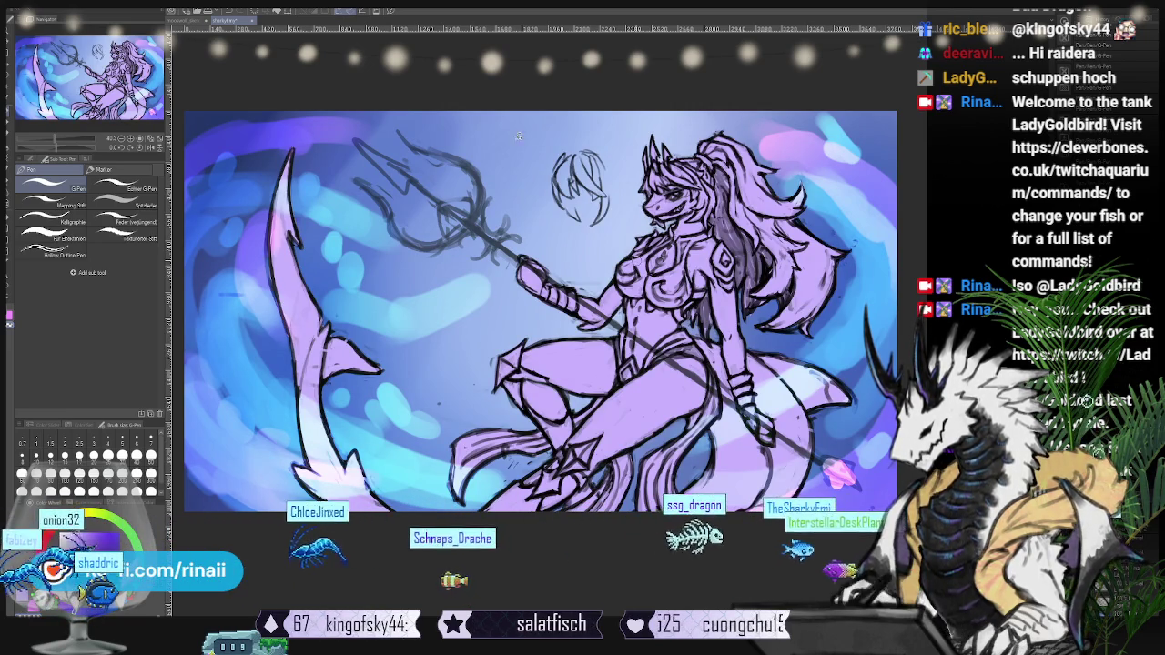
key(m)
drag(574, 125, 546, 232)
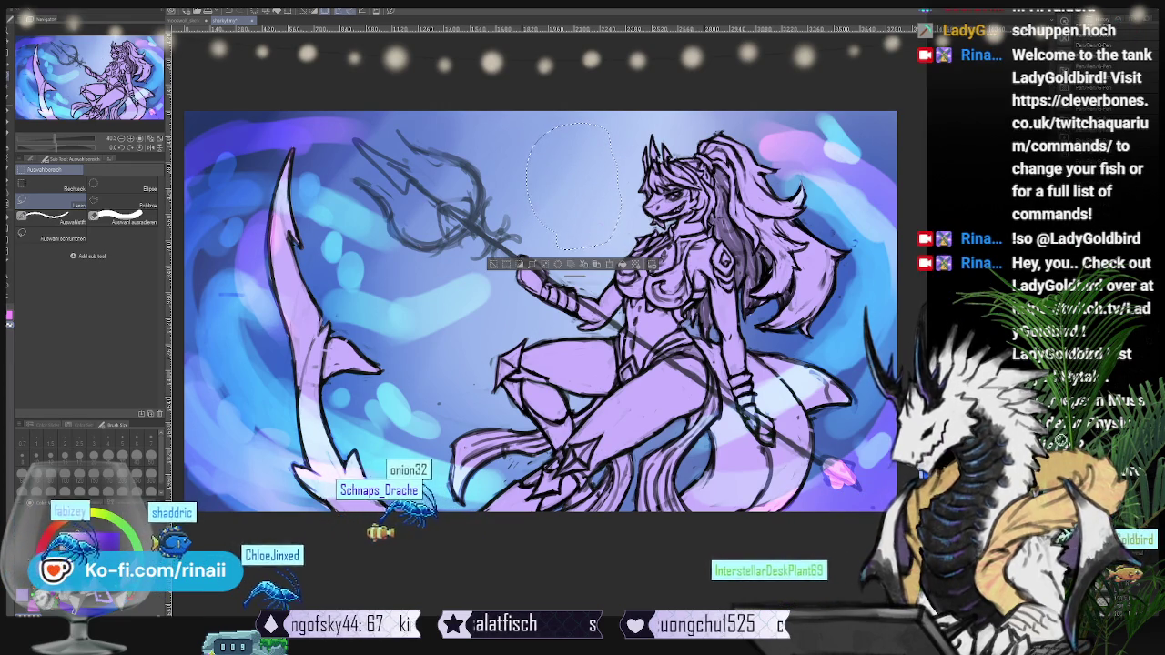
- Hide and restore the dark trident sketch, then deselect the cleared doodle area
key(Delete)
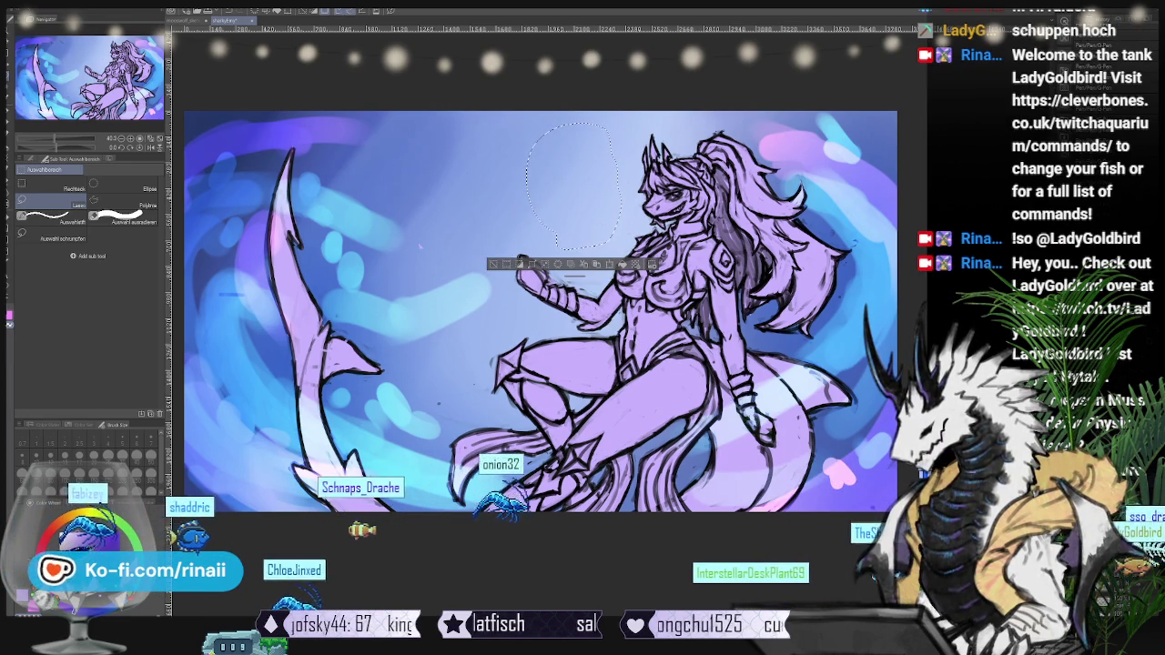
key(ctrl+z)
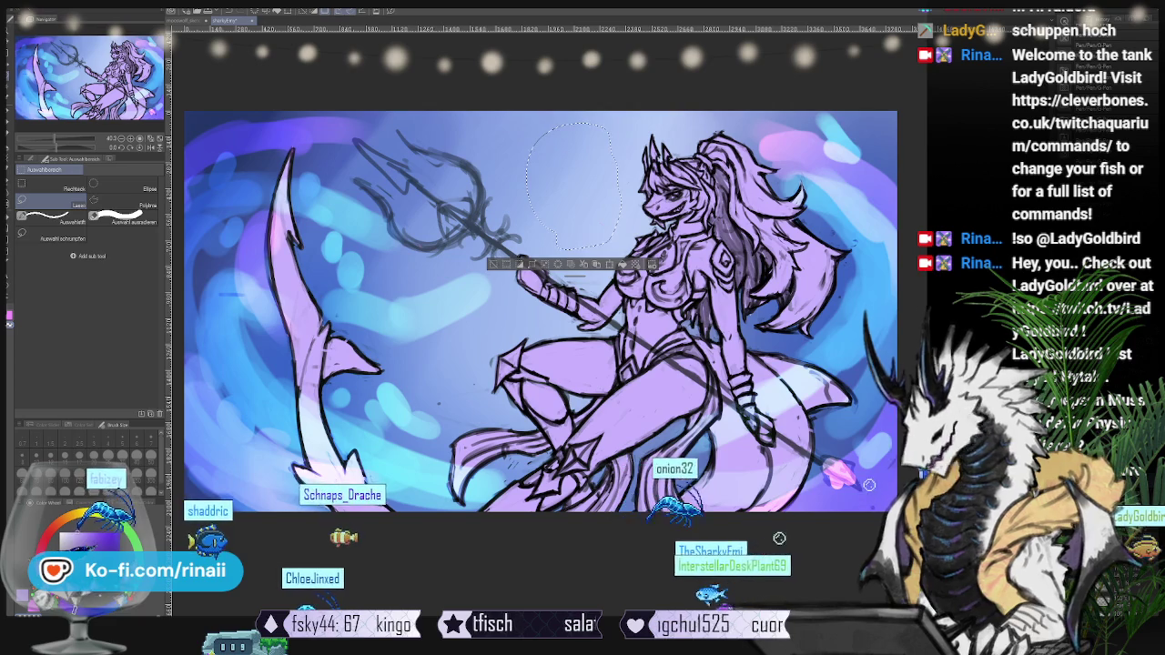
key(ctrl+d)
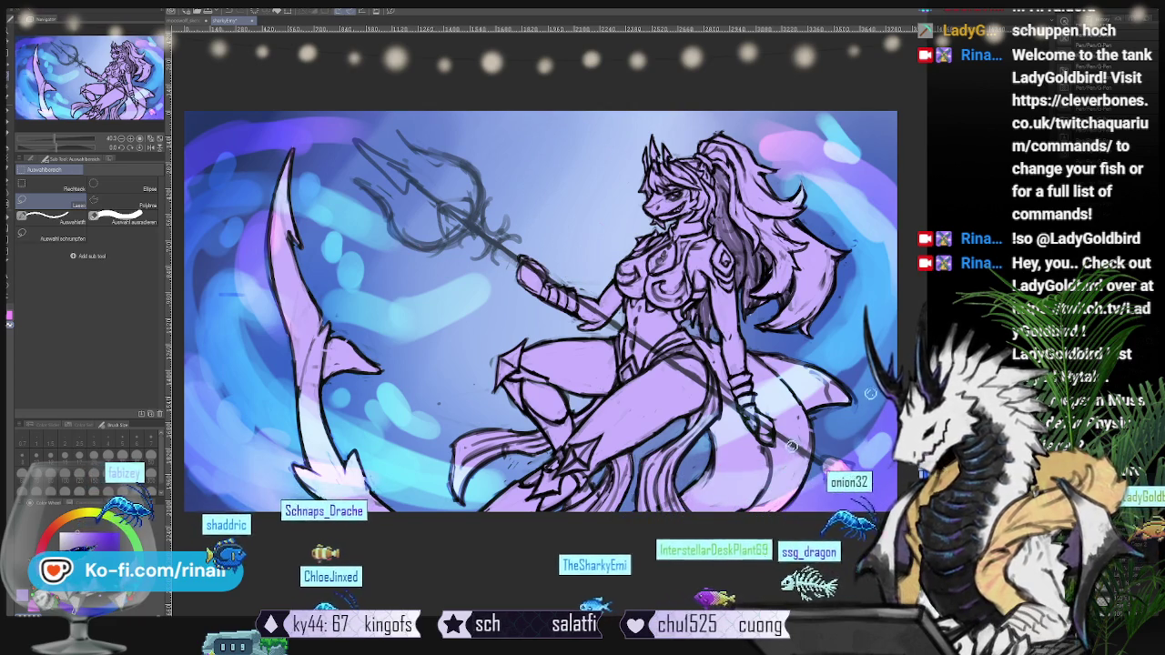
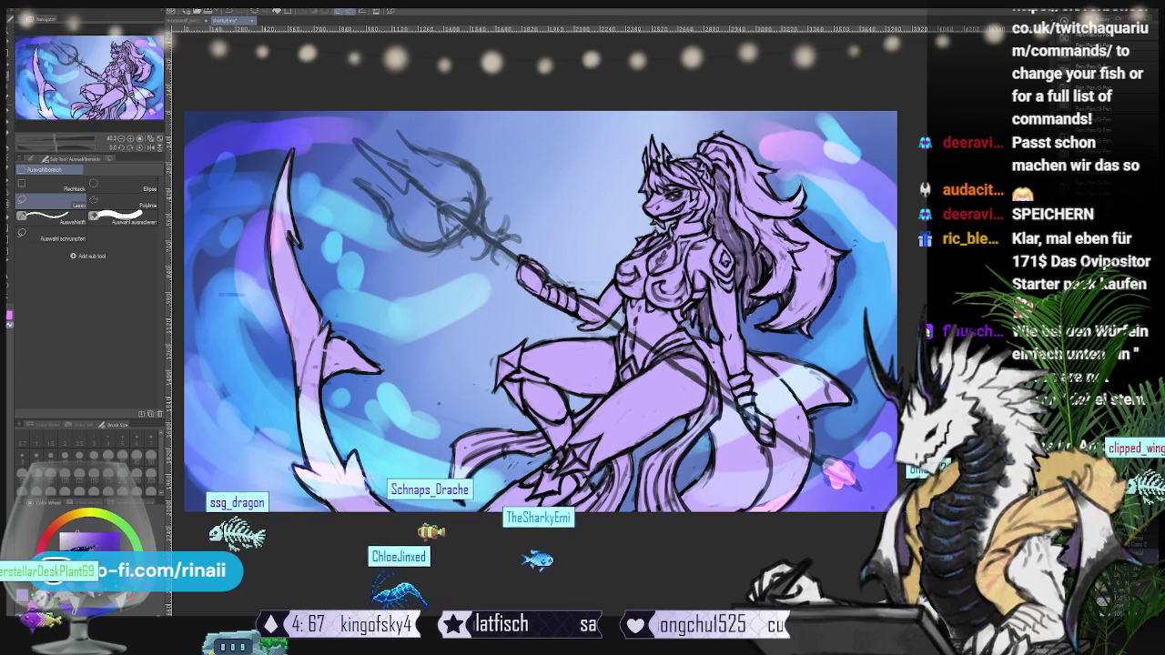
- Glance at the recent bodypillow dragon sketch zoomed out, then return to the shark illustration
click(19, 4)
mouse_move(36, 42)
click(196, 66)
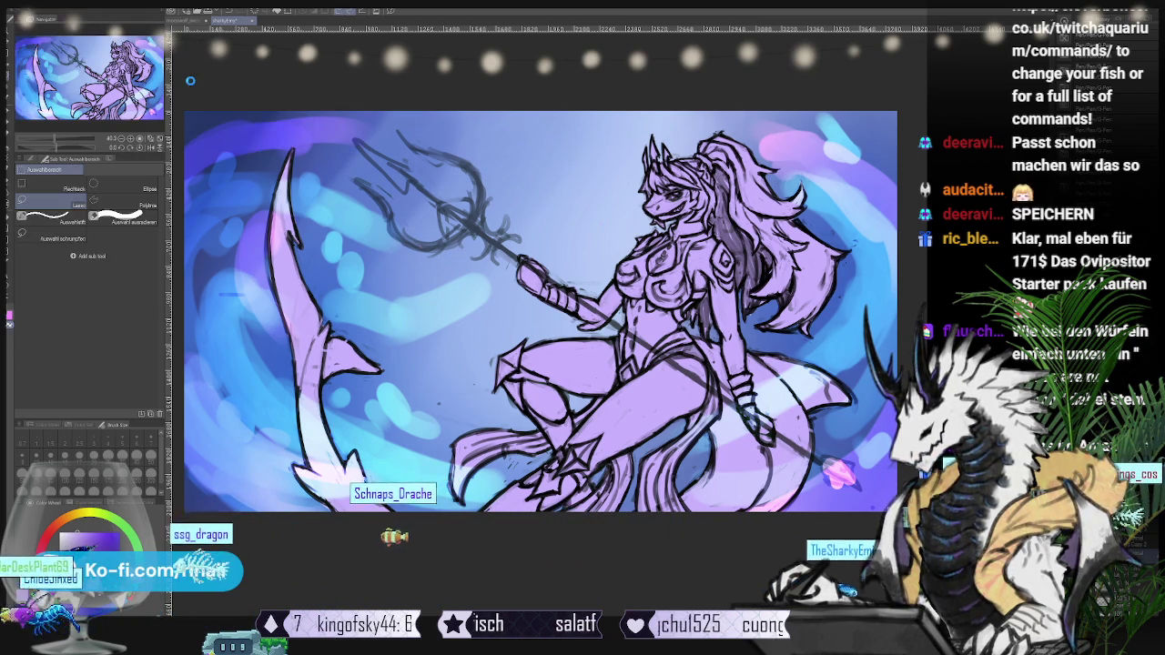
scroll(281, 213, down, 2)
scroll(281, 213, down, 2)
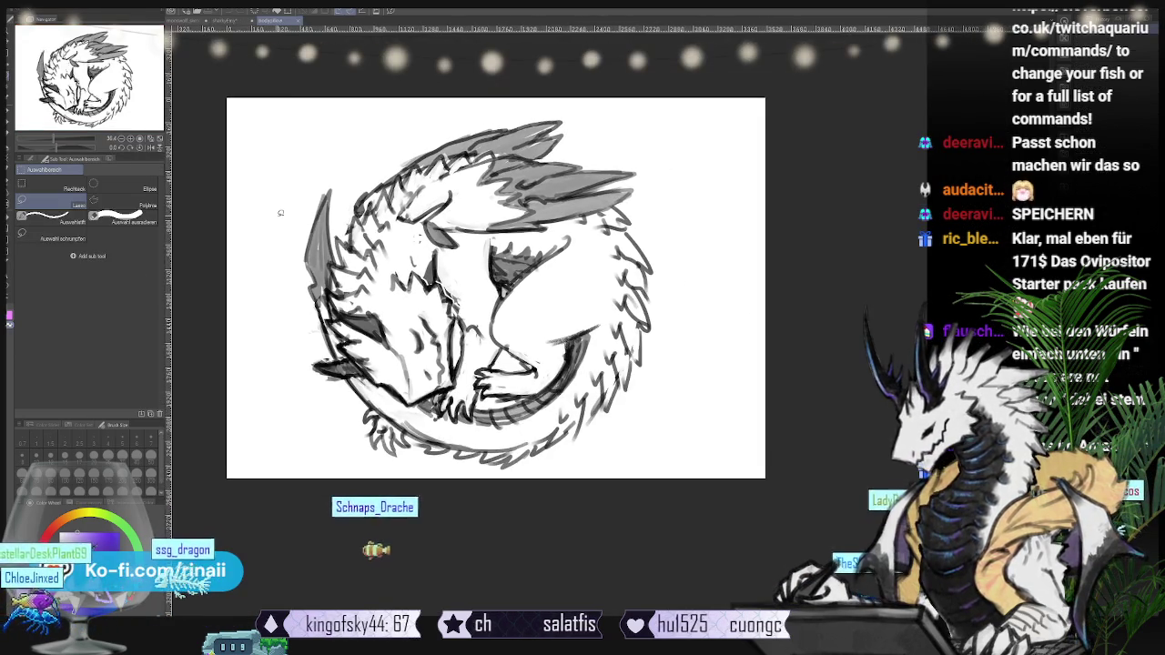
scroll(281, 213, down, 1)
scroll(282, 213, down, 1)
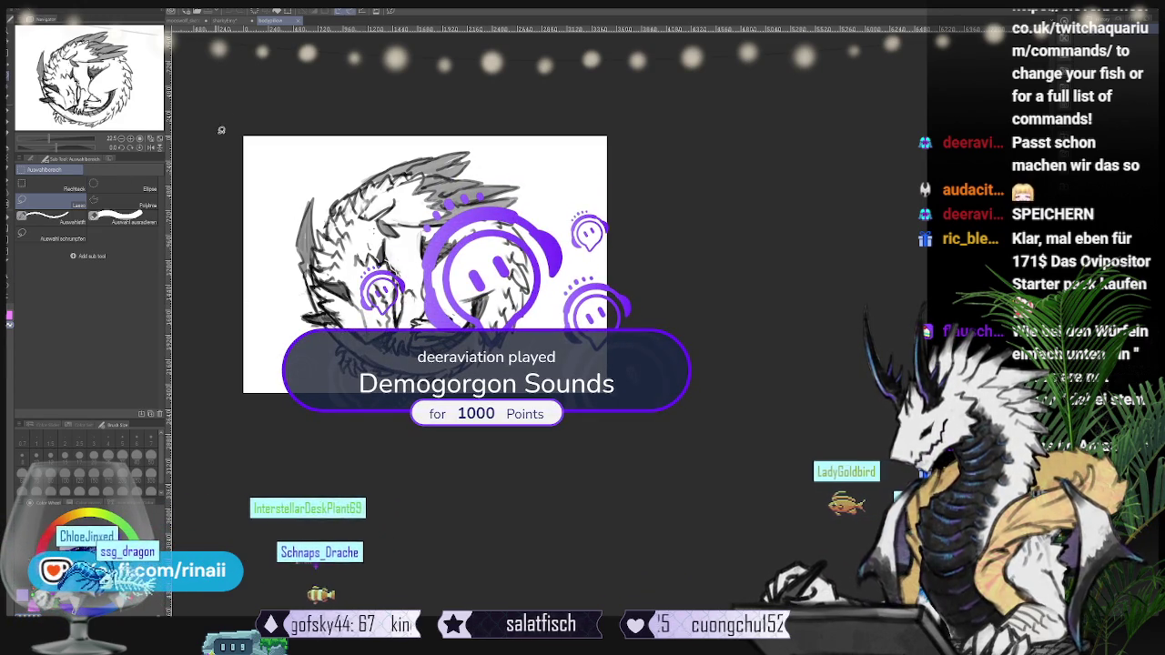
click(237, 24)
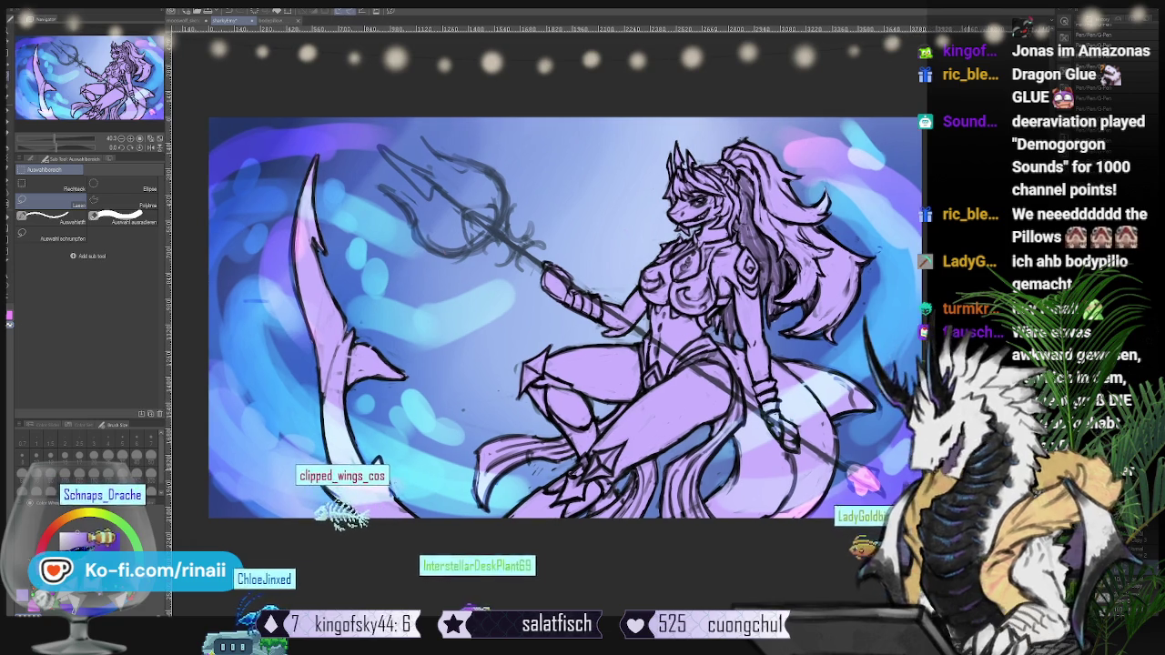
- Show the shark warrior front-and-back reference sheet over the canvas's top-left
key(ctrl+v)
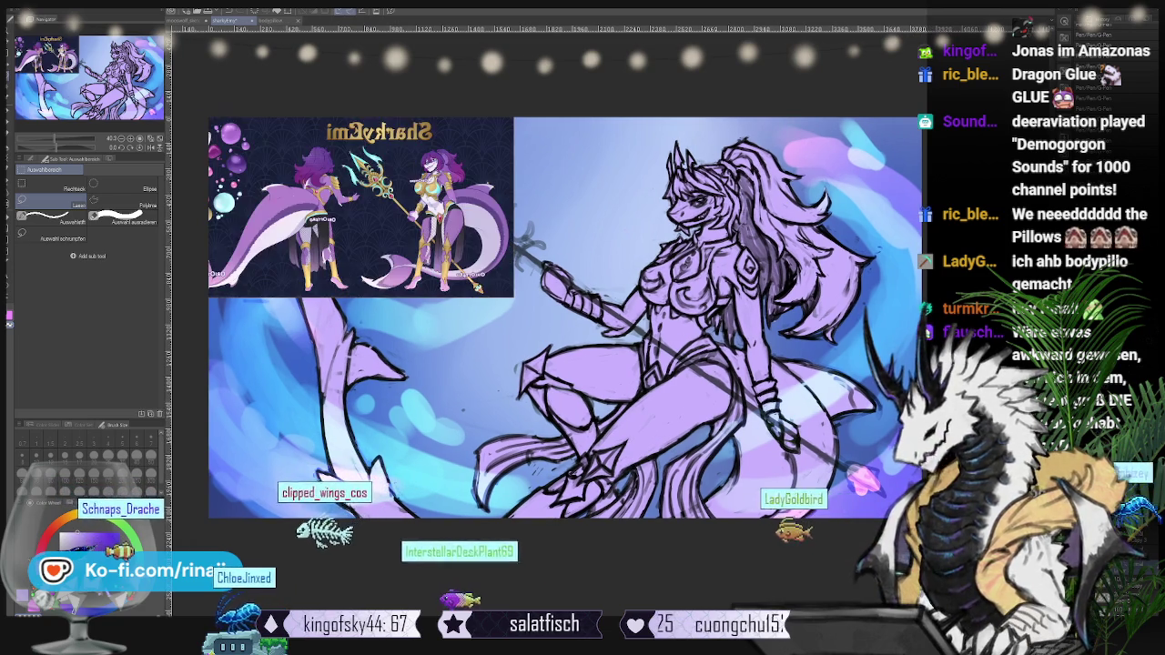
- Hide the shark reference sheet again and switch to the Brush tool
key(ctrl+z)
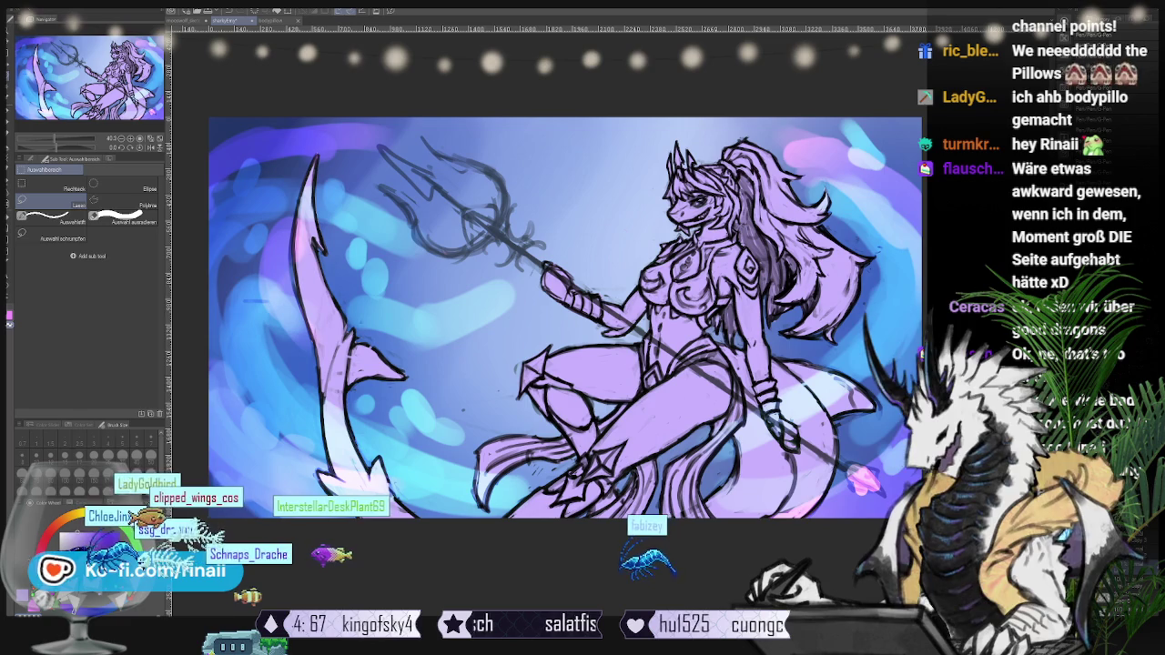
key(b)
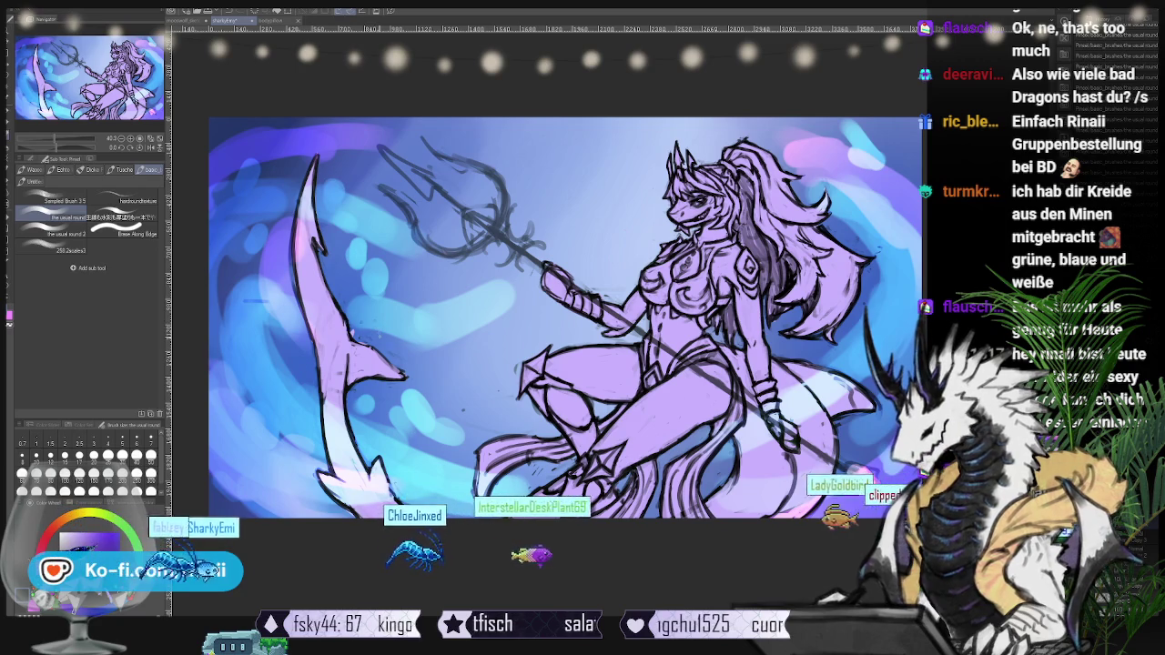
- Switch to the Blend tool for smoothing colours on the shark sketch
key(j)
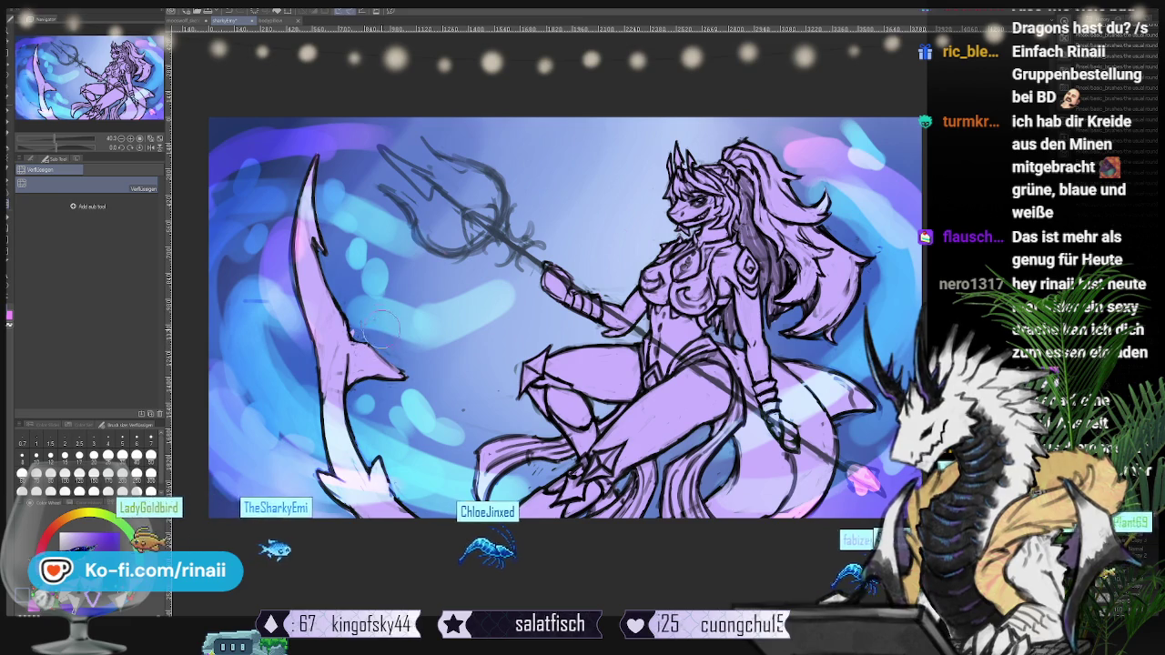
key(b)
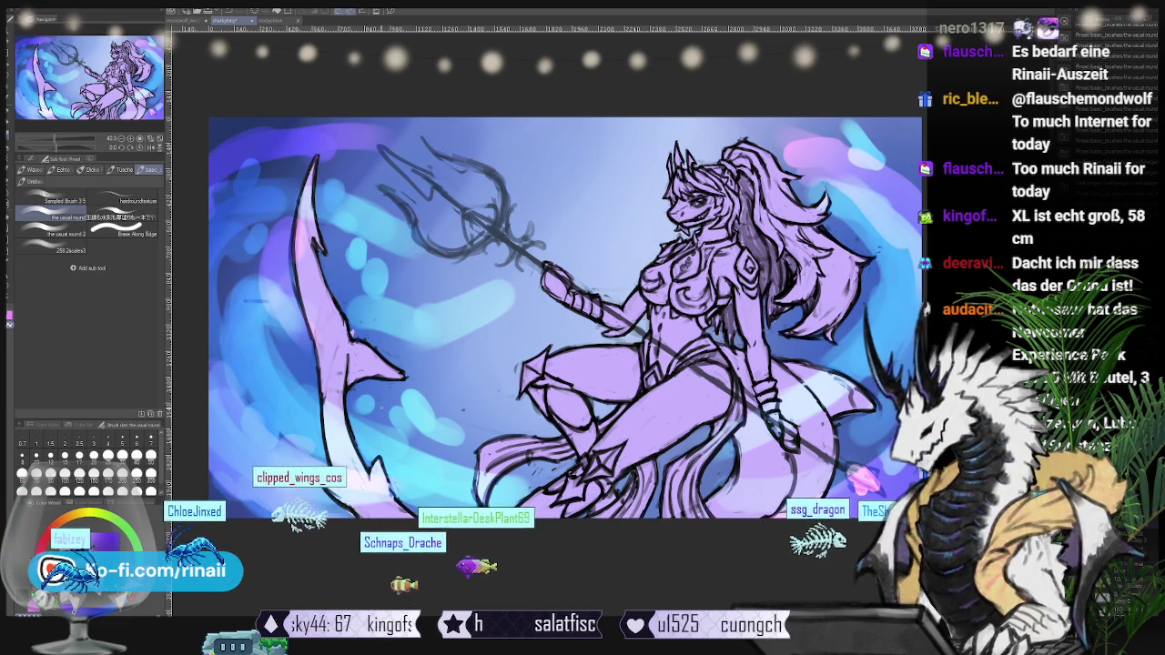
key(j)
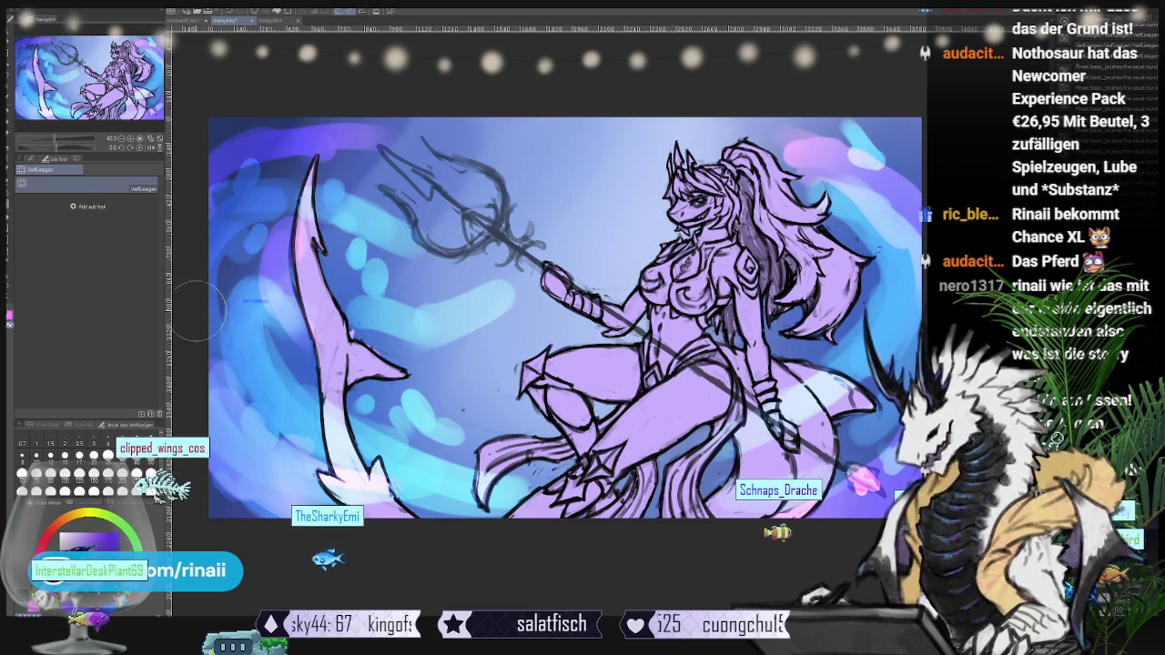
key(b)
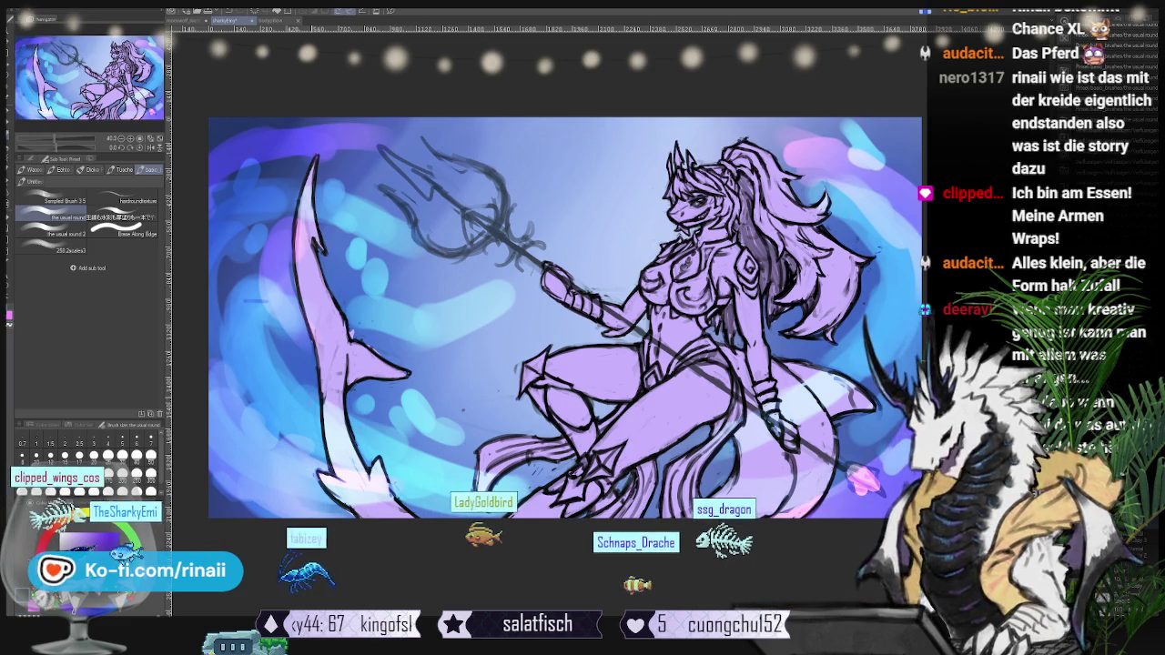
drag(637, 318, 369, 284)
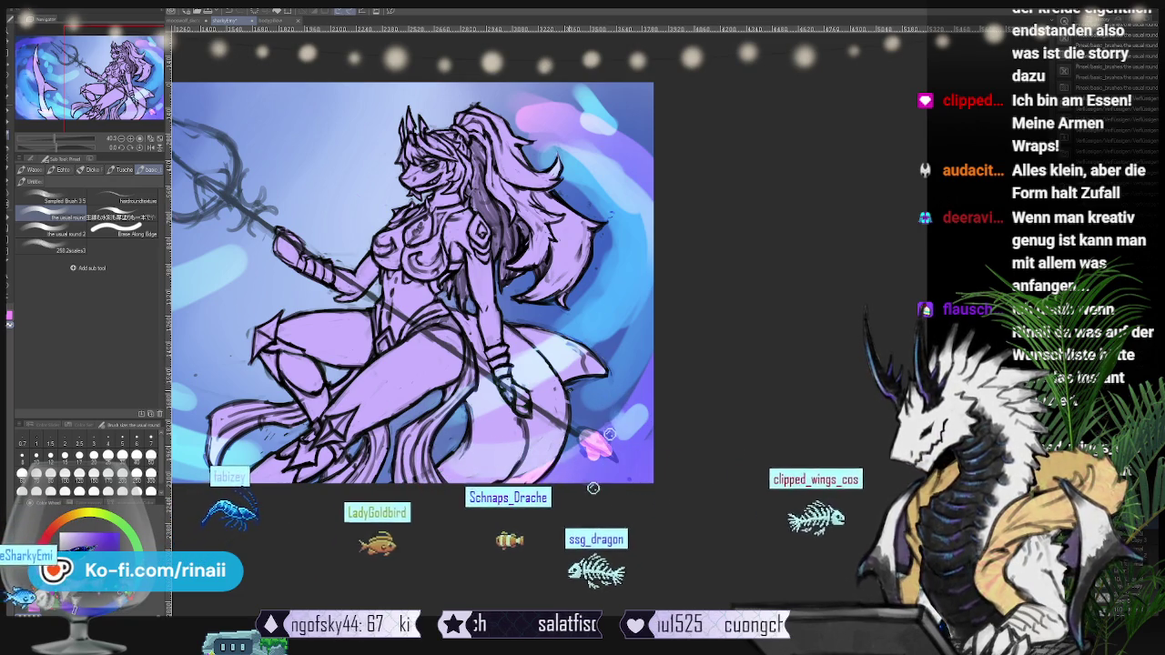
drag(600, 391, 764, 383)
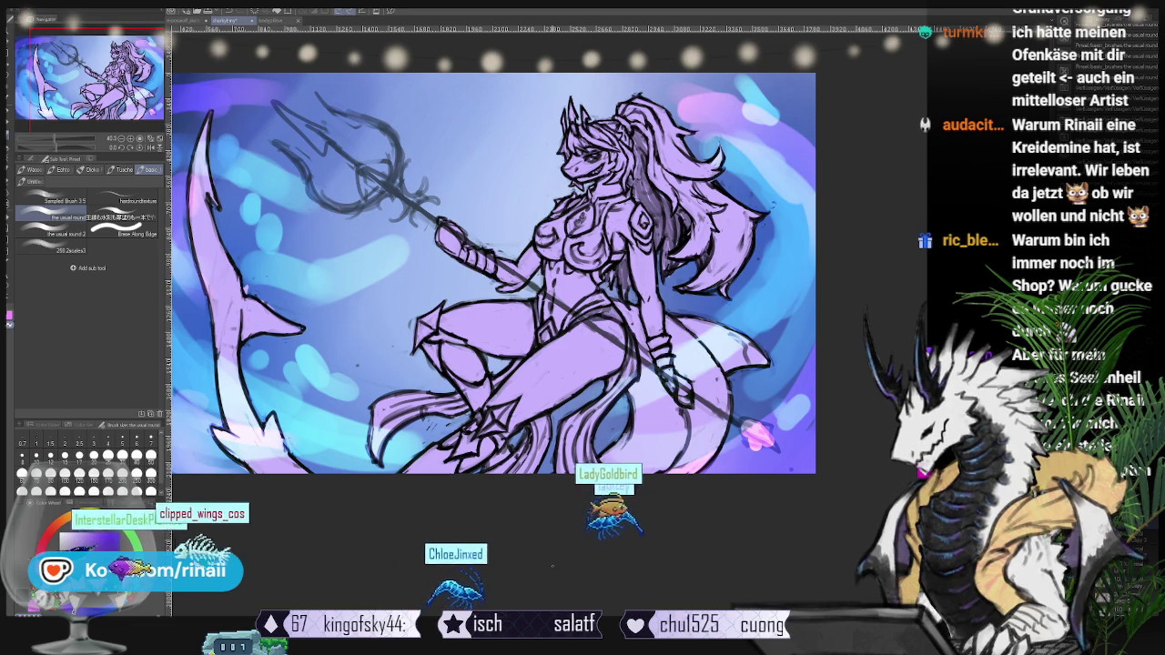
scroll(495, 273, up, 1)
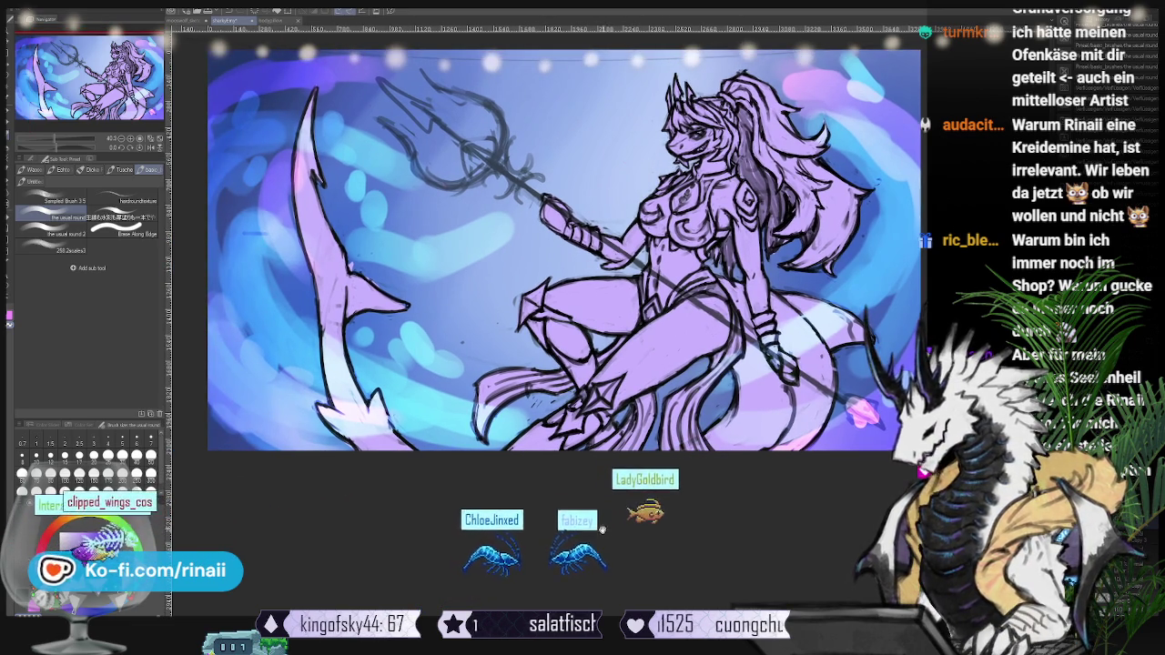
drag(564, 245, 505, 235)
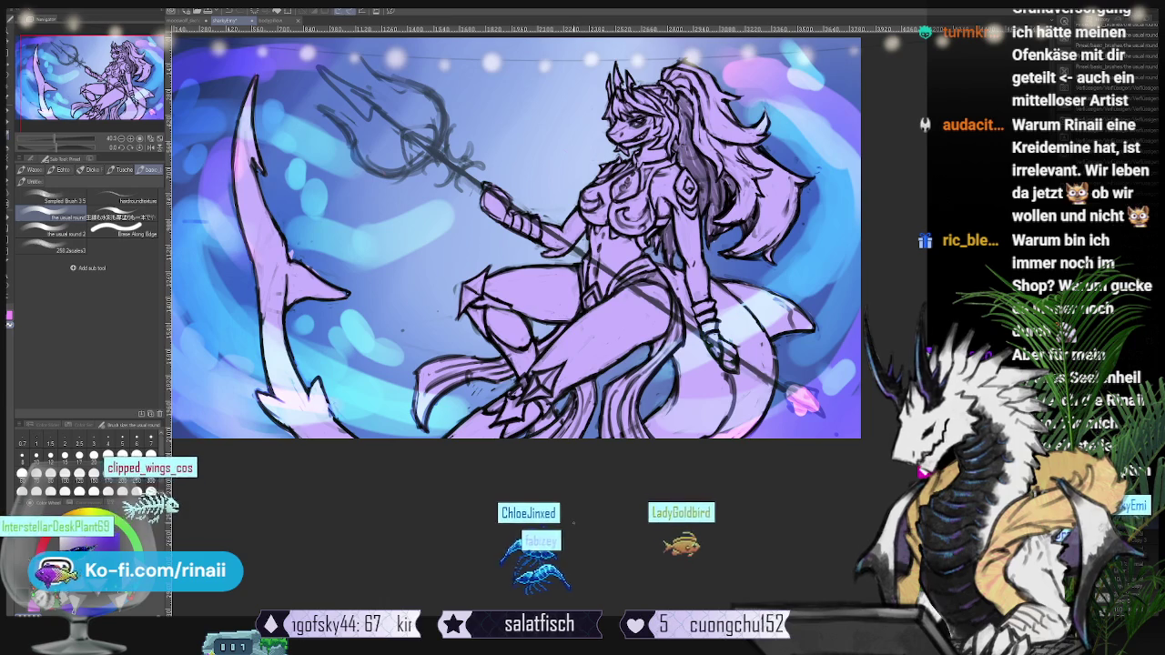
drag(510, 236, 446, 248)
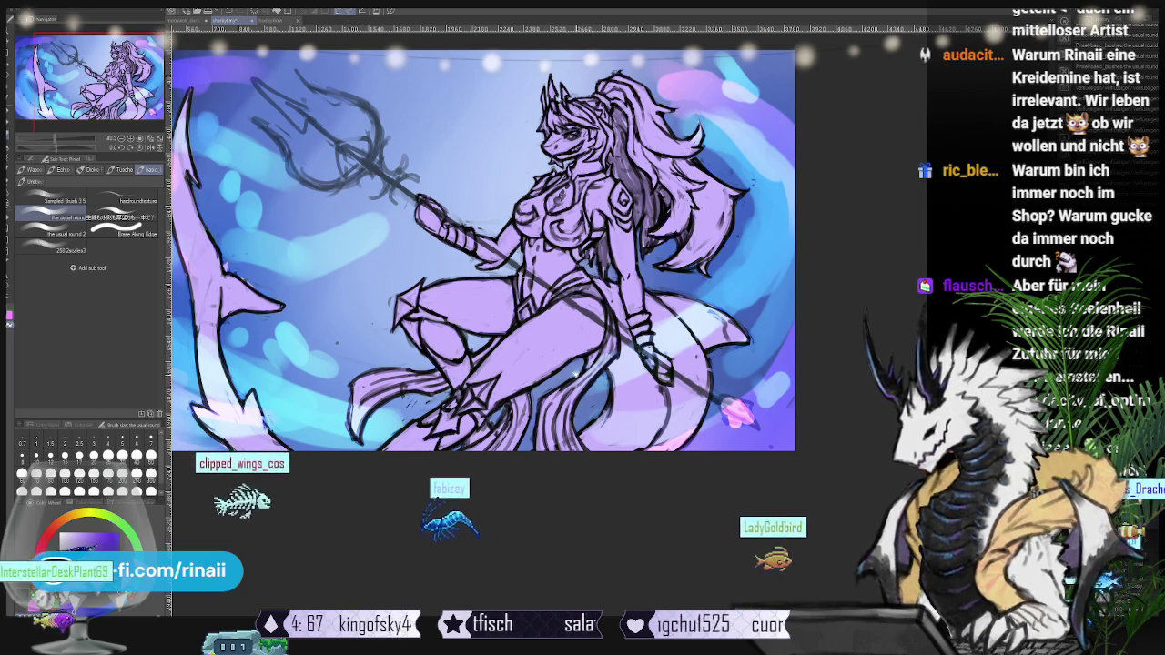
drag(483, 250, 400, 294)
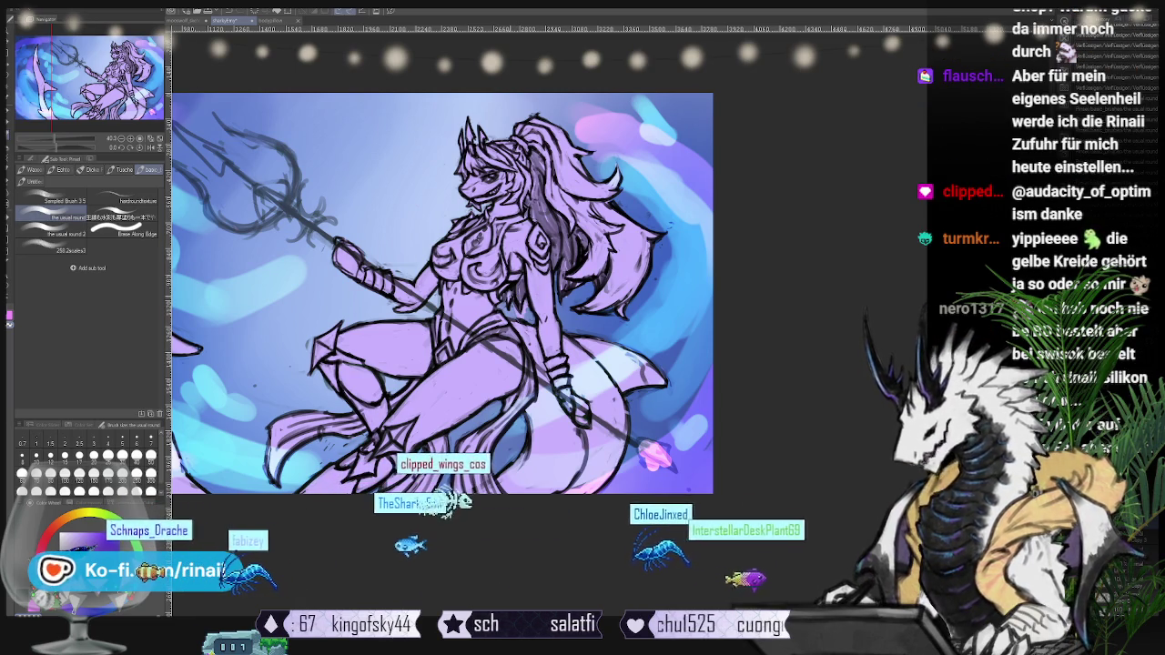
drag(436, 291, 576, 333)
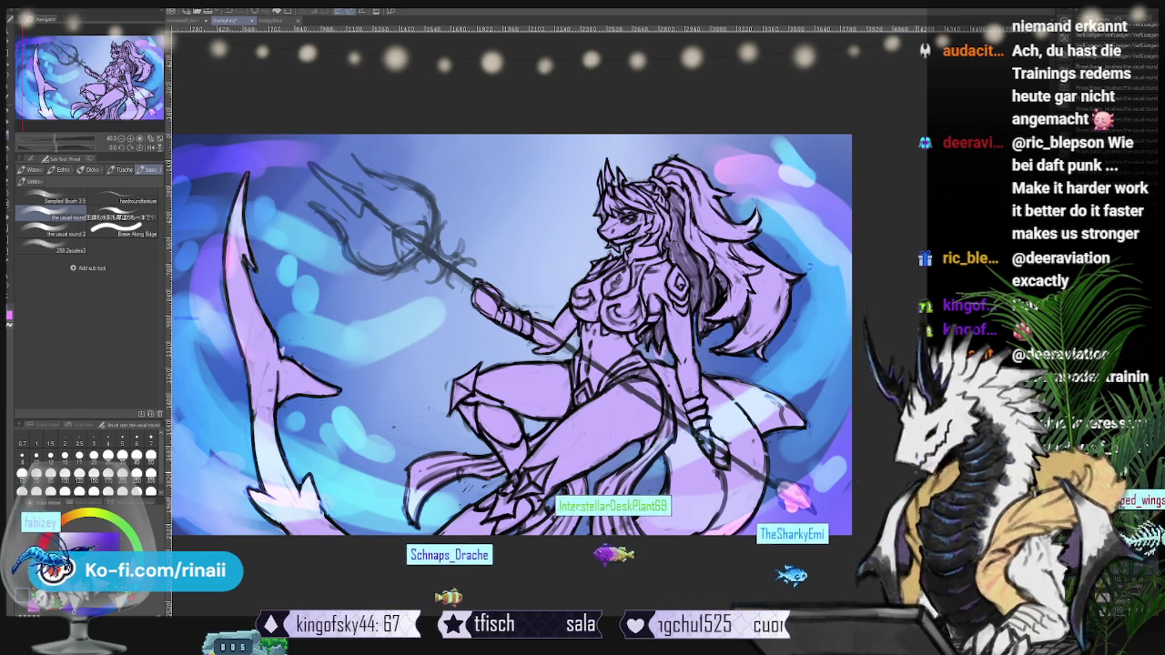
- Apply a Hue shift of about -4 in Hue/Saturation/Luminosity so the picture leans bluer
key(ctrl+u)
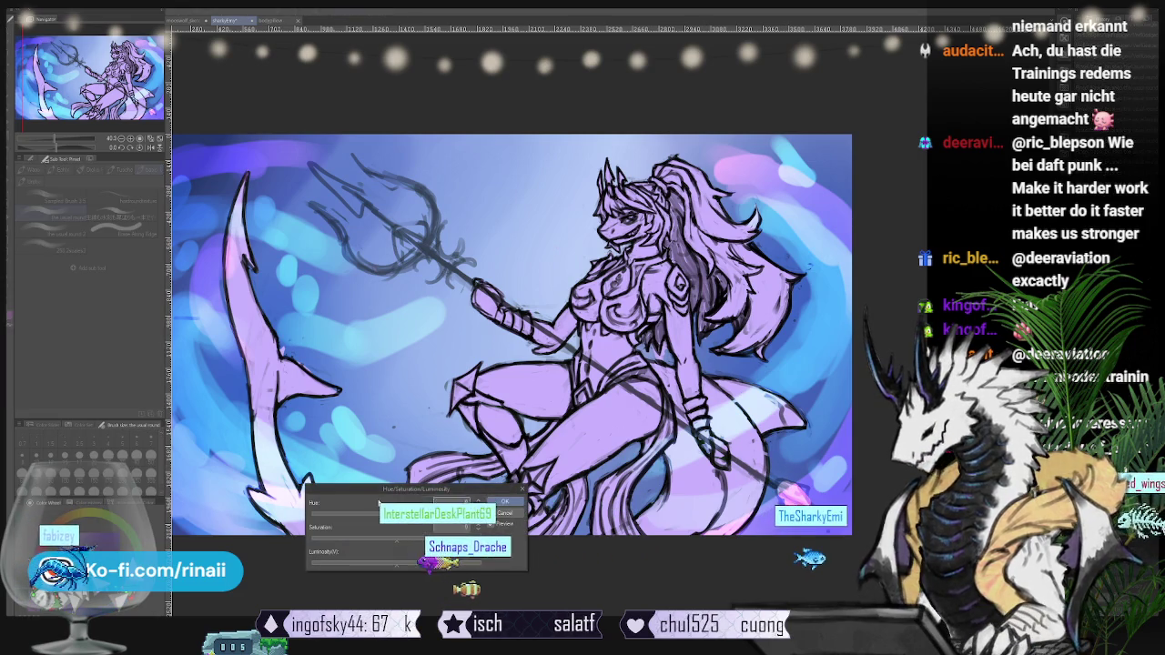
drag(396, 515, 399, 519)
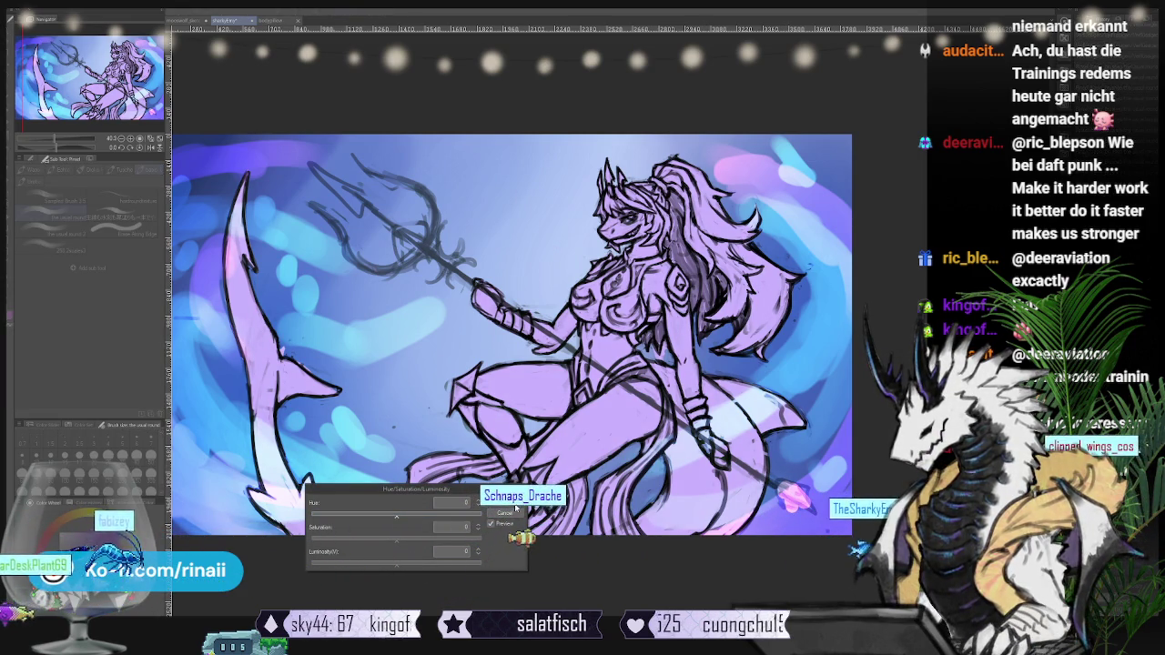
drag(396, 515, 394, 517)
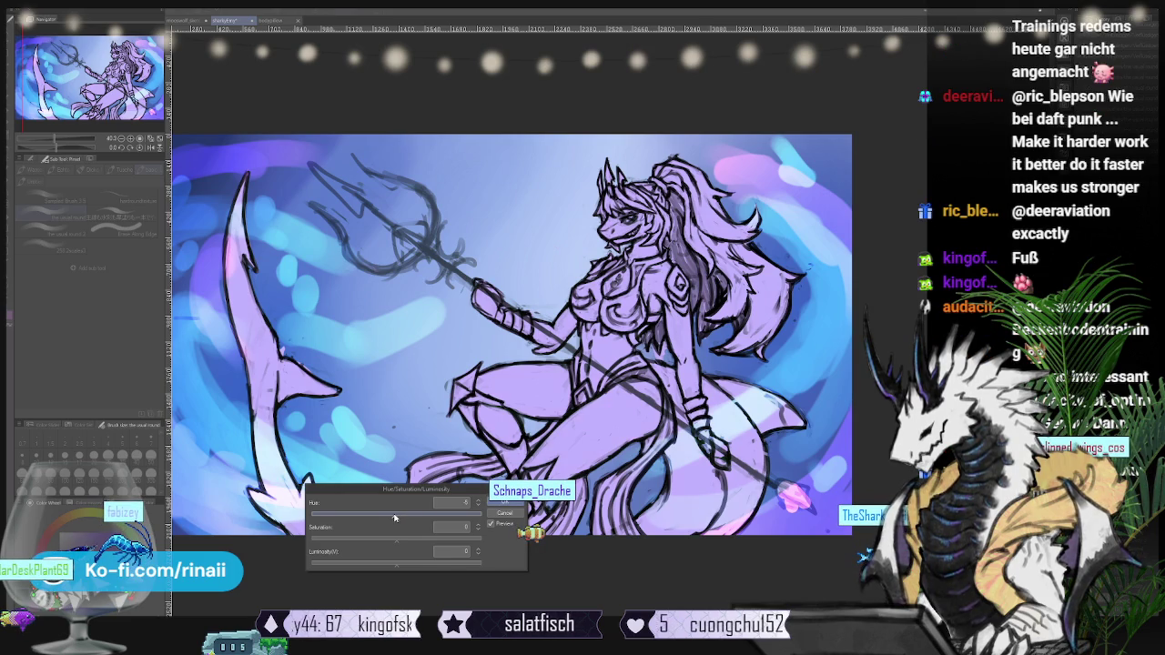
click(500, 502)
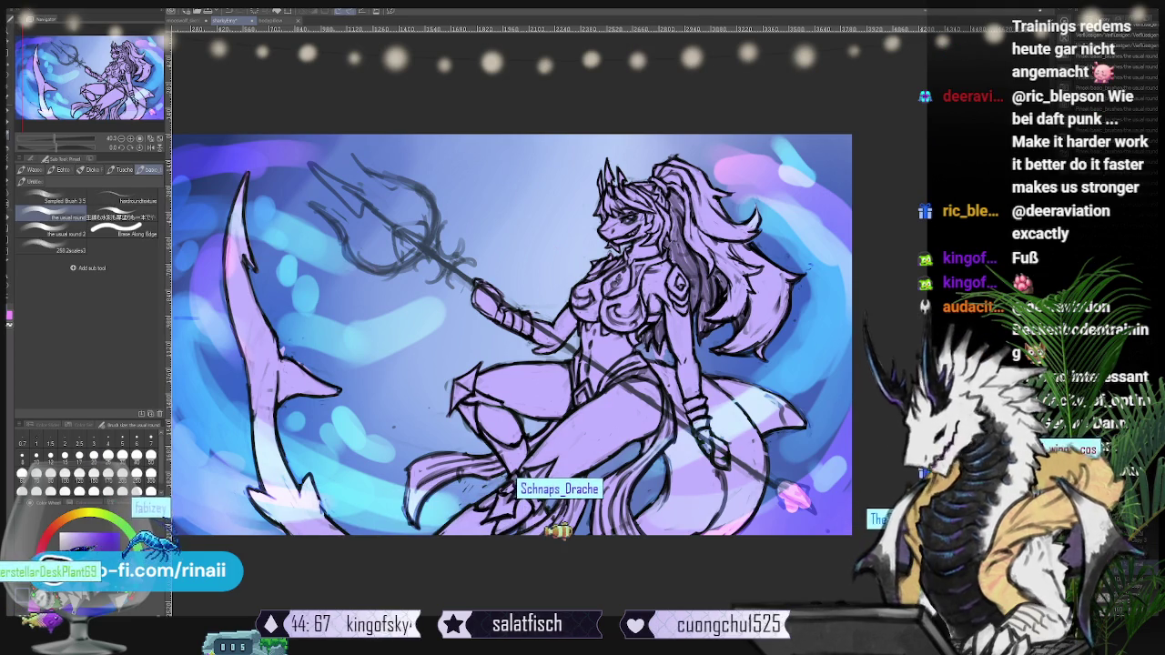